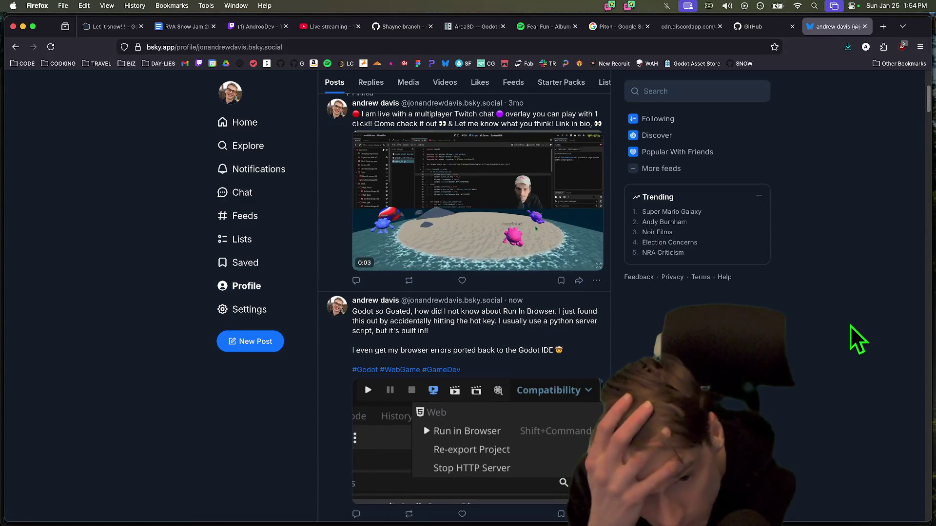
- Scroll further down the Bluesky profile feed, then bring Discord to the front
scroll(803, 328, "down", 5)
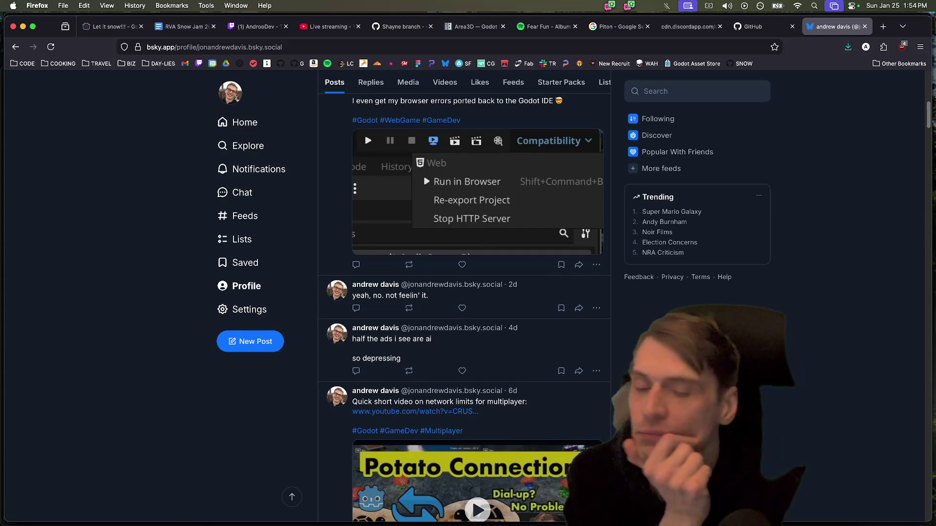
left_click(264, 504)
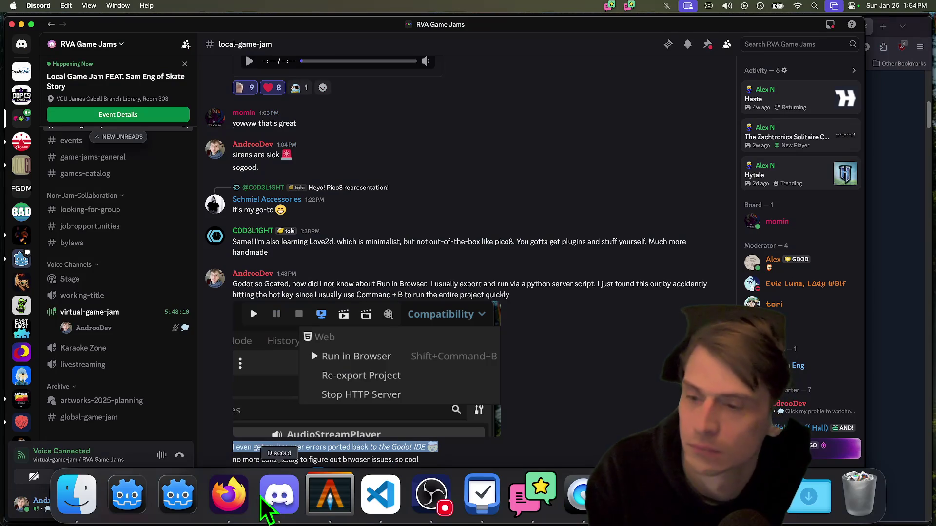
- Post 'Almost done with the game Jam Game' in CAPLOL's #hobby-talk
left_click(21, 68)
left_click(21, 47)
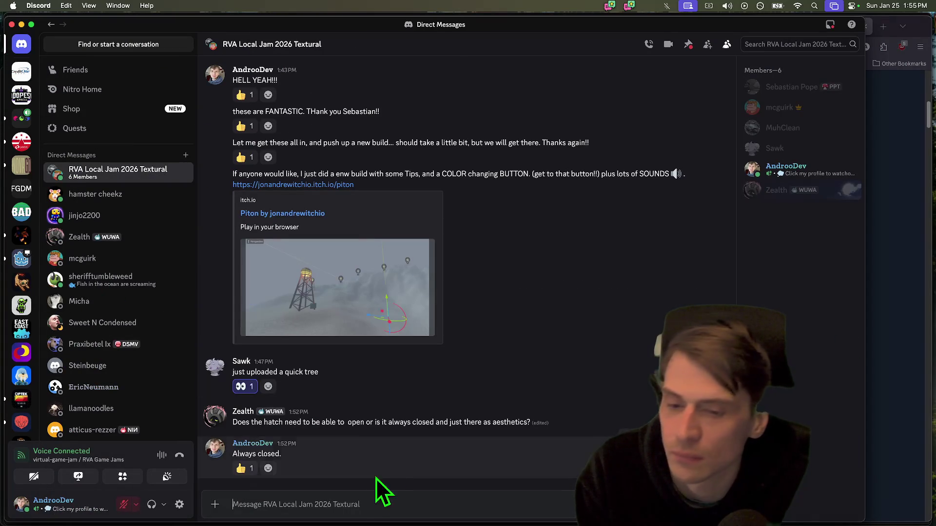
left_click(21, 71)
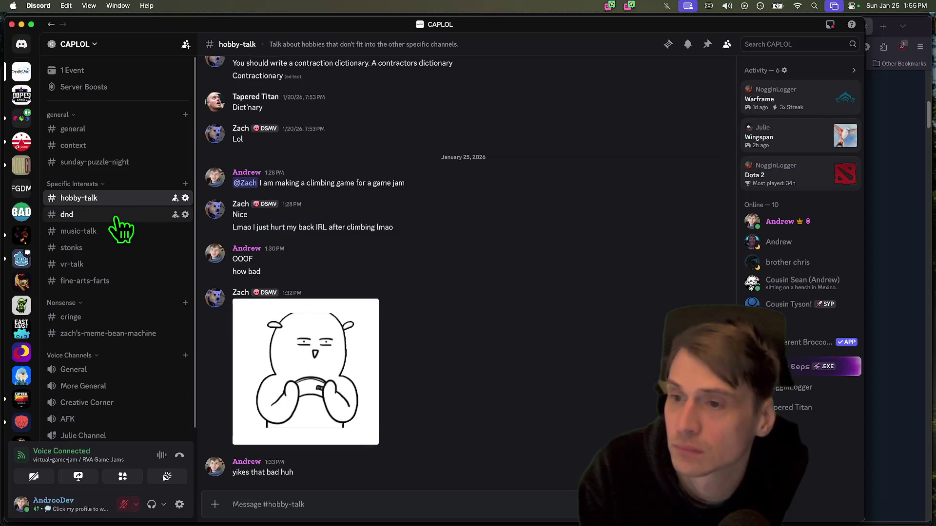
type("Almost done wi")
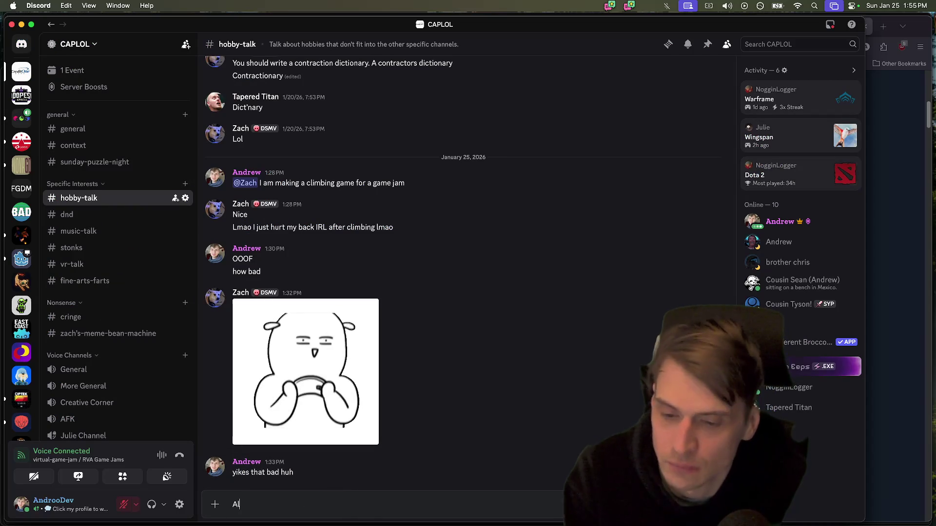
type("th the game Jam ")
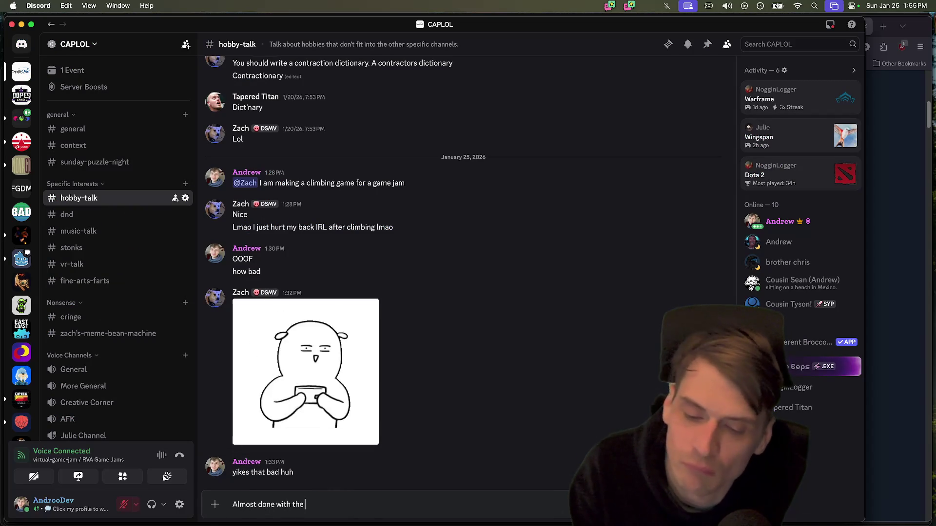
type("Game")
key("Return")
- Copy the Piton itch.io URL from Firefox and post it under 'It's playable here'
type("P")
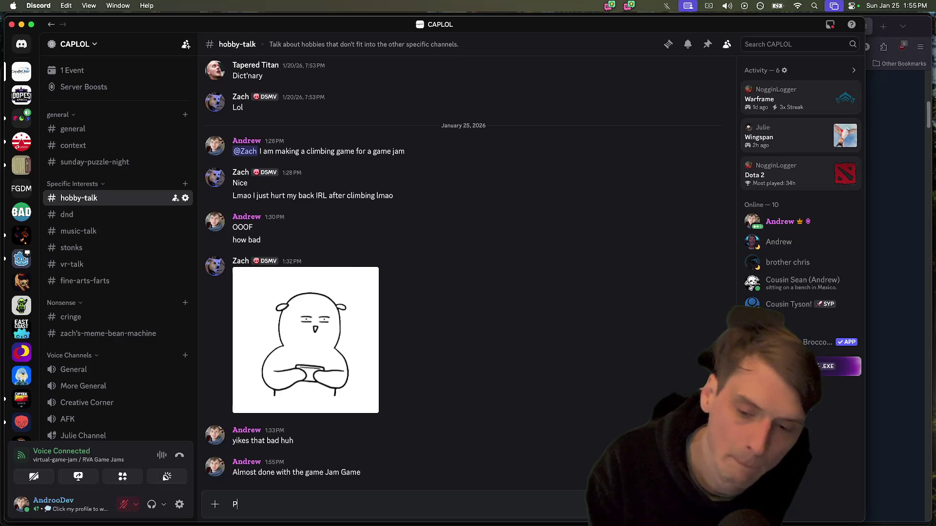
key("super+Tab")
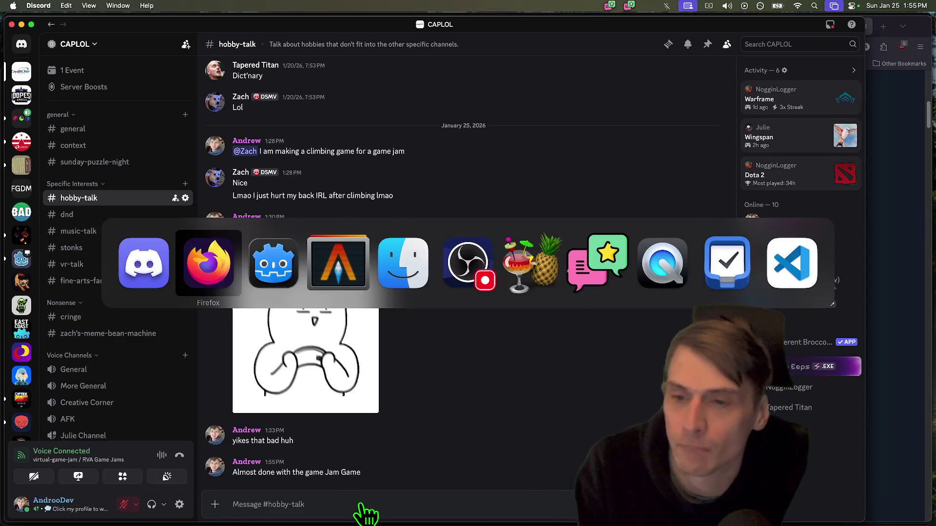
key("super+t")
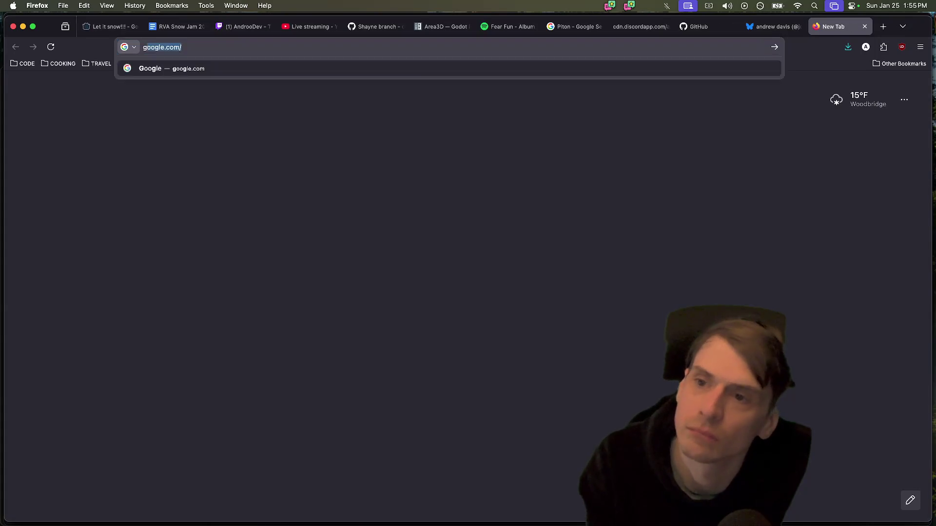
type("piton")
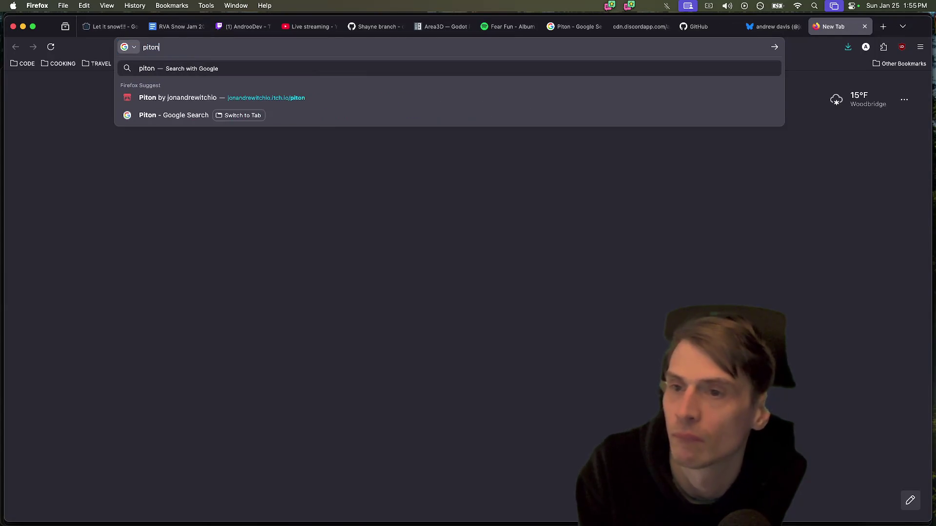
key("Down")
key("super+Tab")
type("It's pla")
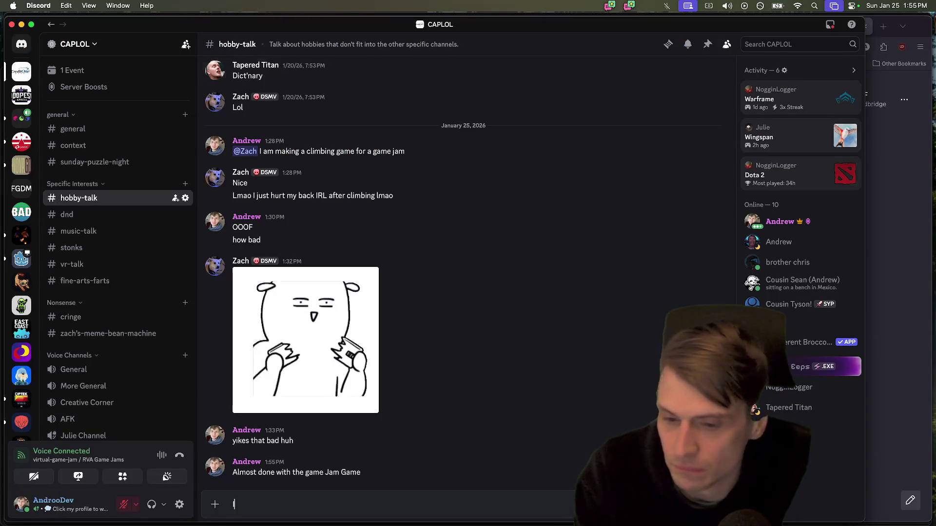
type("yable here")
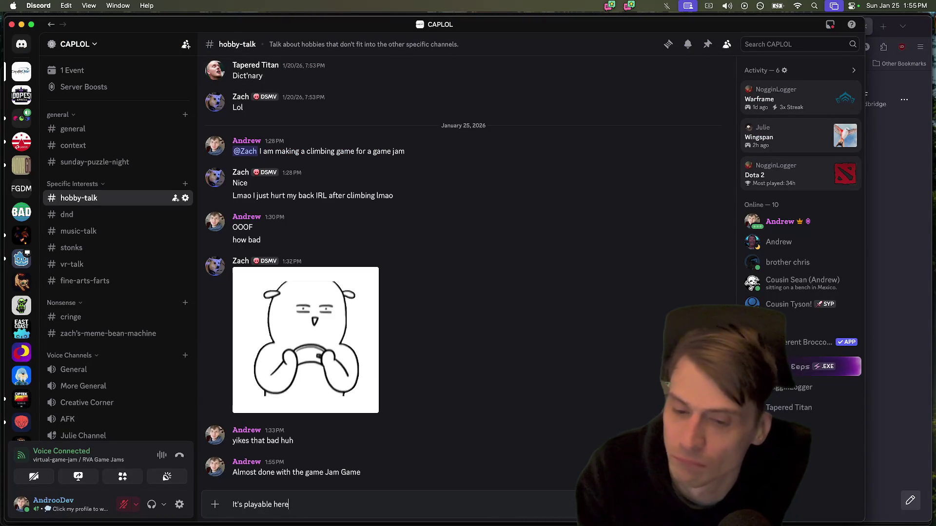
key("shift+Return")
key("shift+Return")
type("https://jonandrewitchio.itch.io/piton")
key("Return")
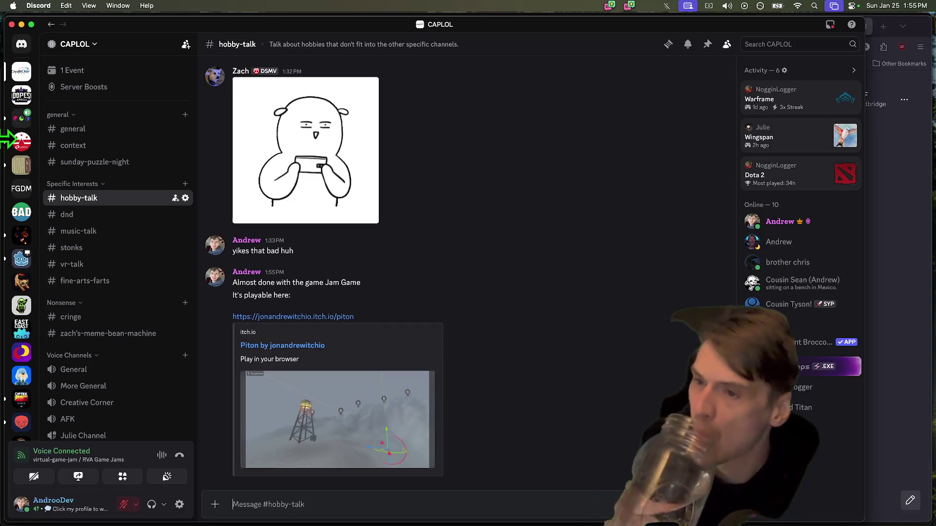
left_click(21, 142)
- Watch the lawn-mowing animation video in IGDA DC's #screenshot-saturday
left_click(21, 141)
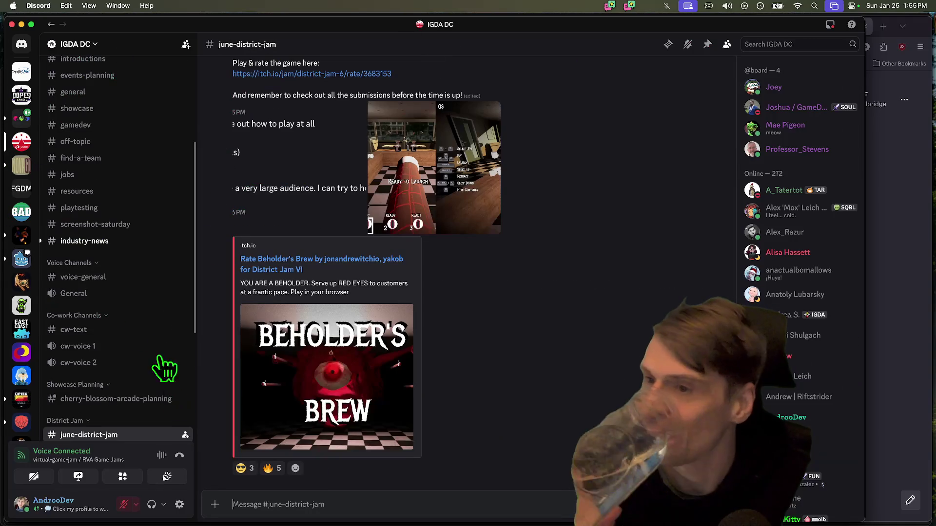
left_click(118, 225)
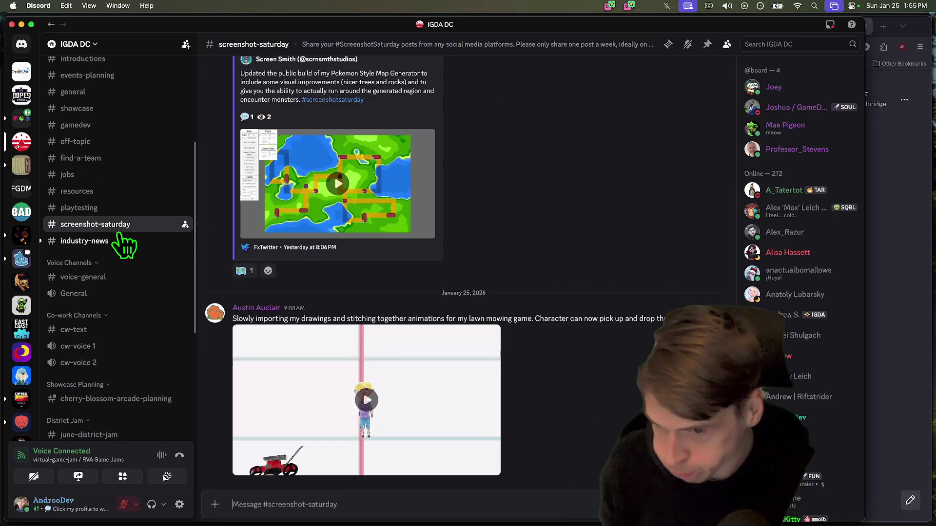
left_click(84, 240)
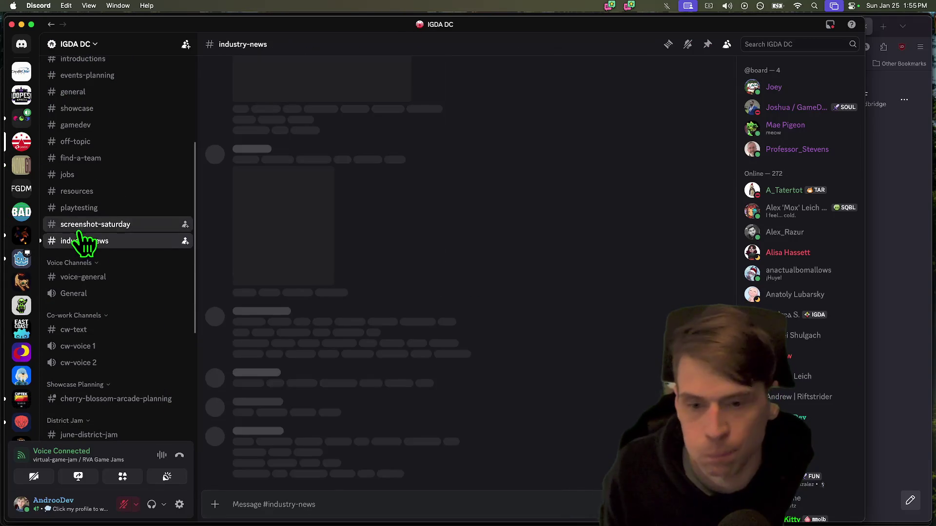
left_click(83, 226)
left_click(367, 399)
left_click(321, 468)
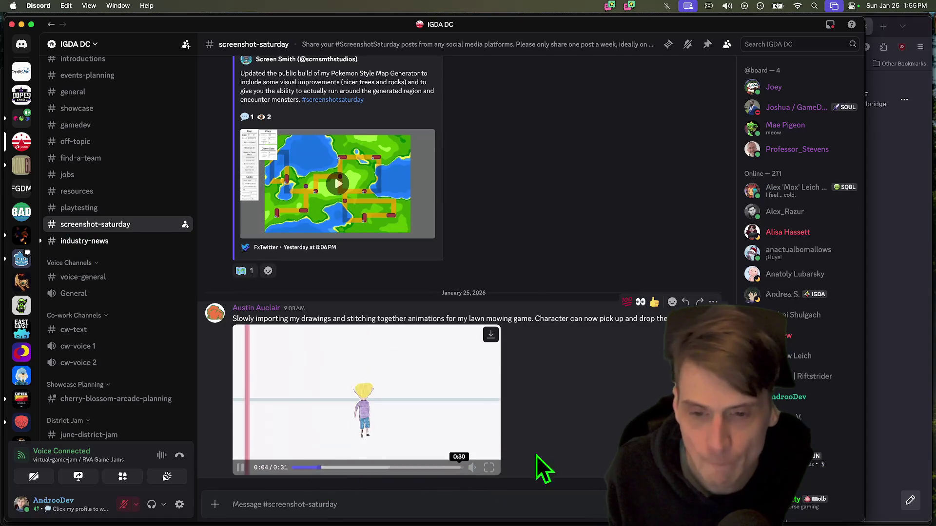
left_click(363, 461)
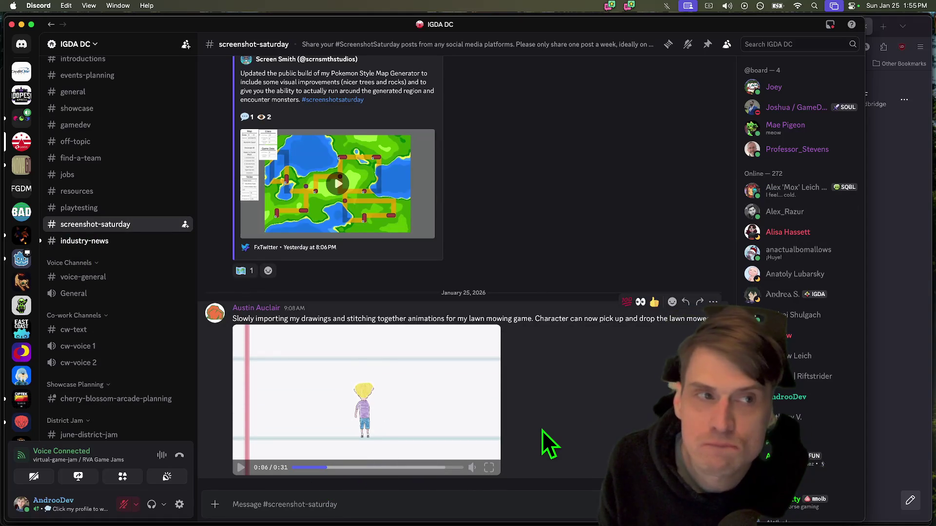
left_click(402, 429)
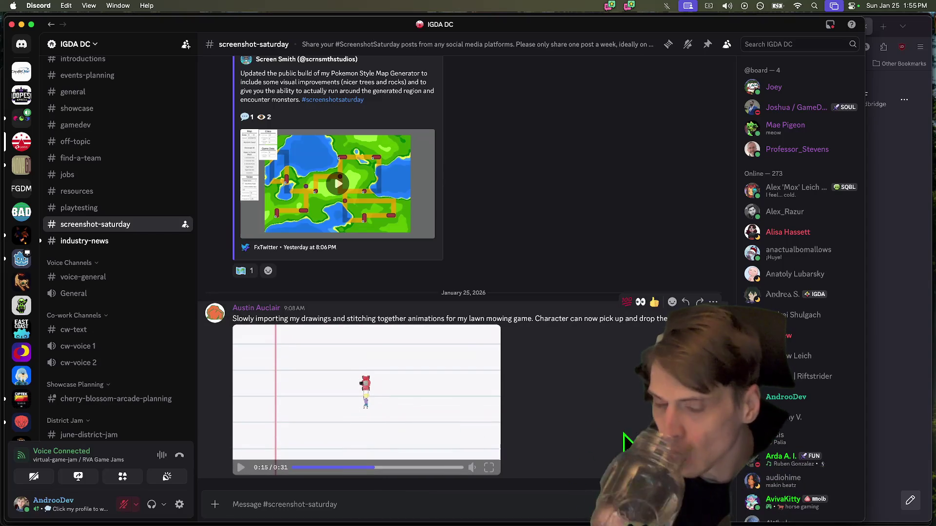
- Read IGDA DC's #industry-news, then return to RVA Game Jams' #local-game-jam
key("alt+Down")
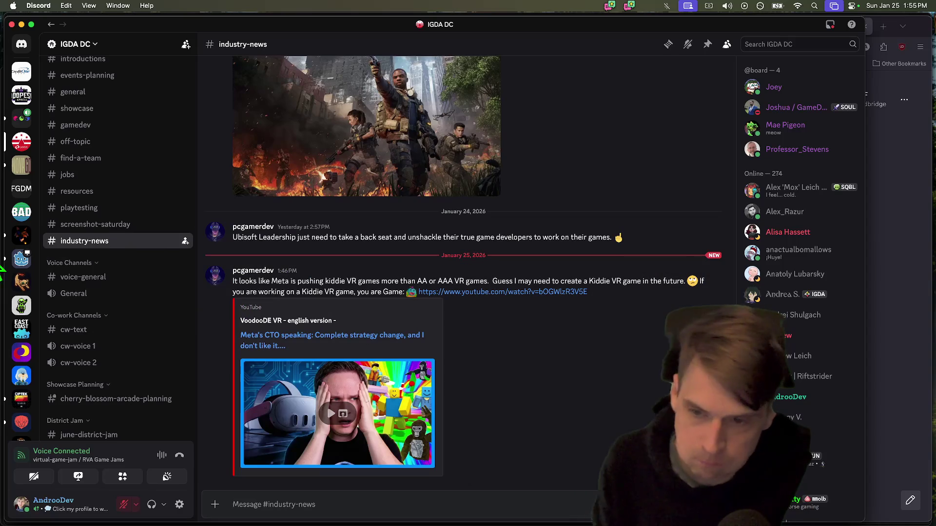
left_click(24, 238)
key("super+bracketleft")
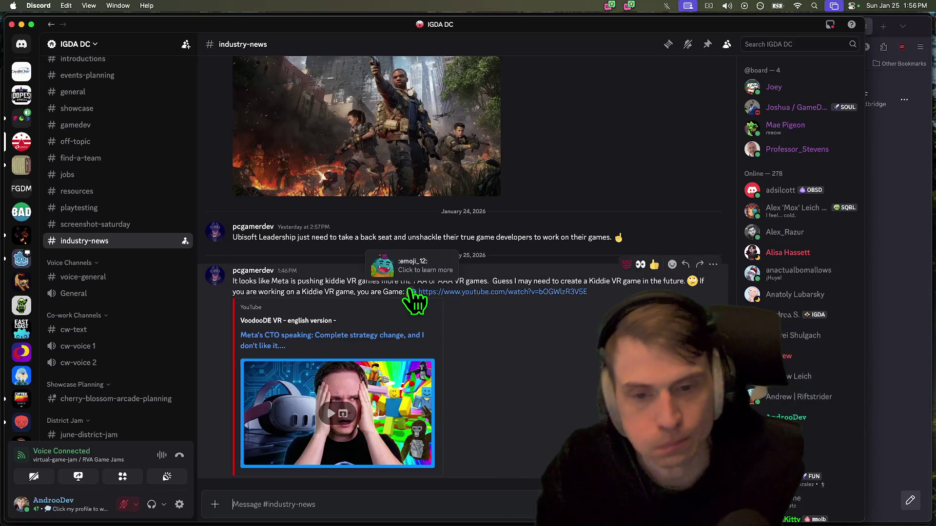
left_click(22, 118)
scroll(106, 341, "up", 6)
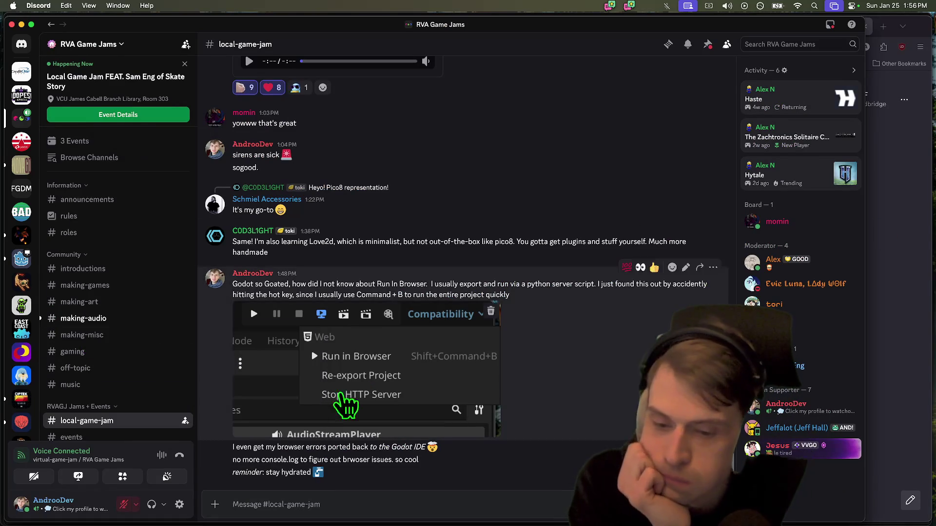
- Read #making-audio, jump to the replied-to message, and pause the neustart track
left_click(97, 319)
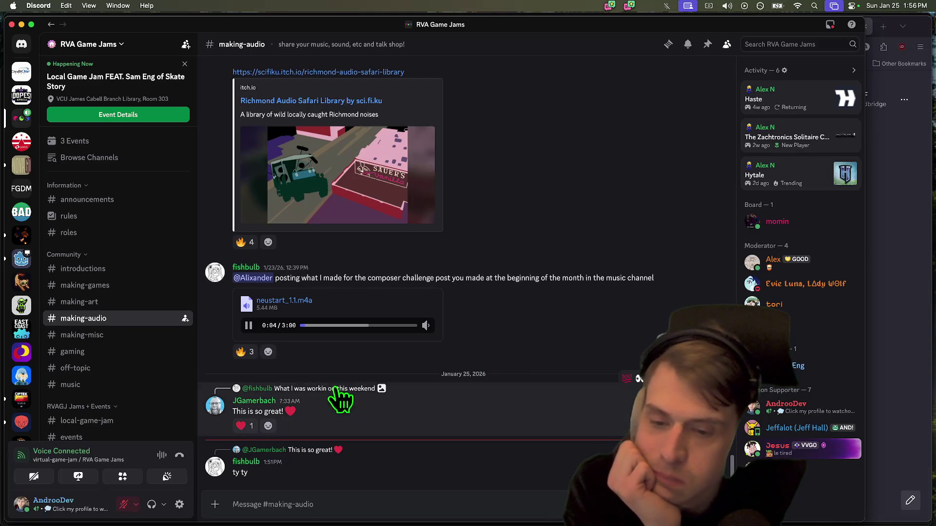
left_click(335, 388)
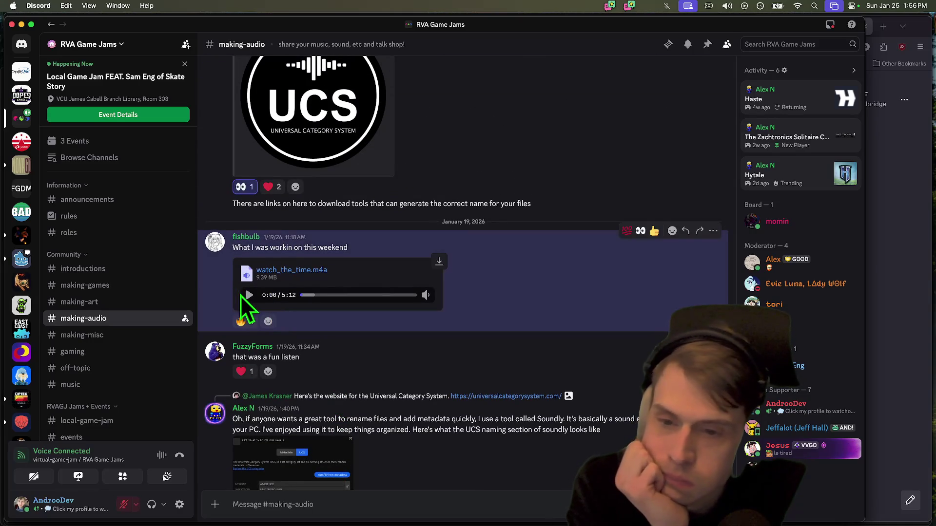
scroll(439, 371, "down", 10)
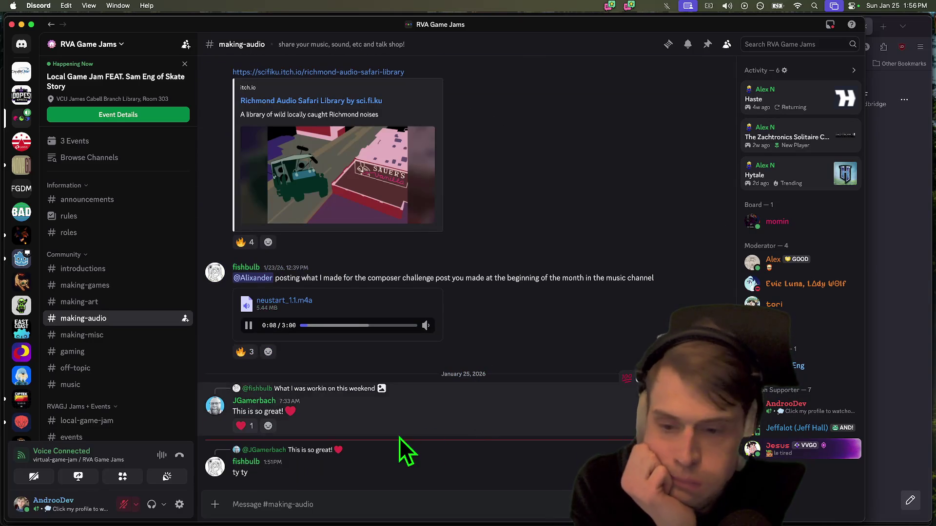
left_click(249, 326)
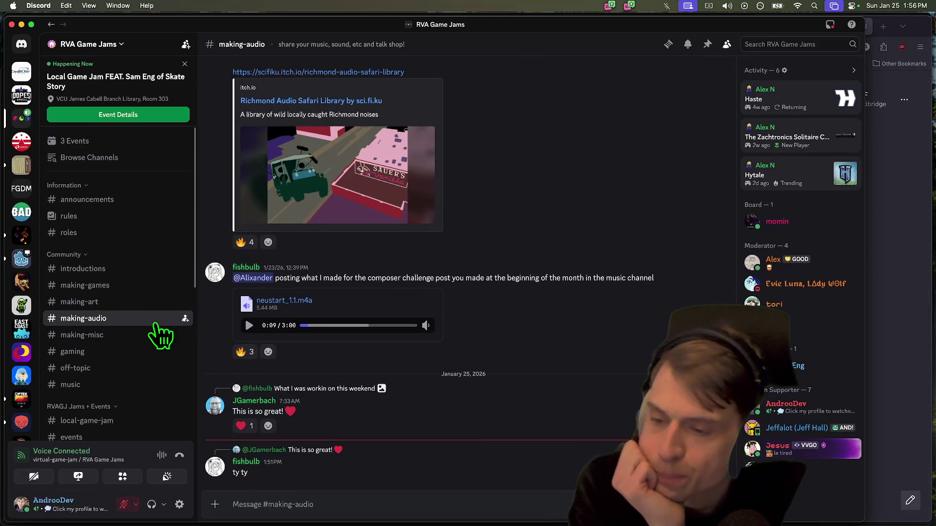
scroll(235, 347, "up", 10)
scroll(232, 376, "down", 5)
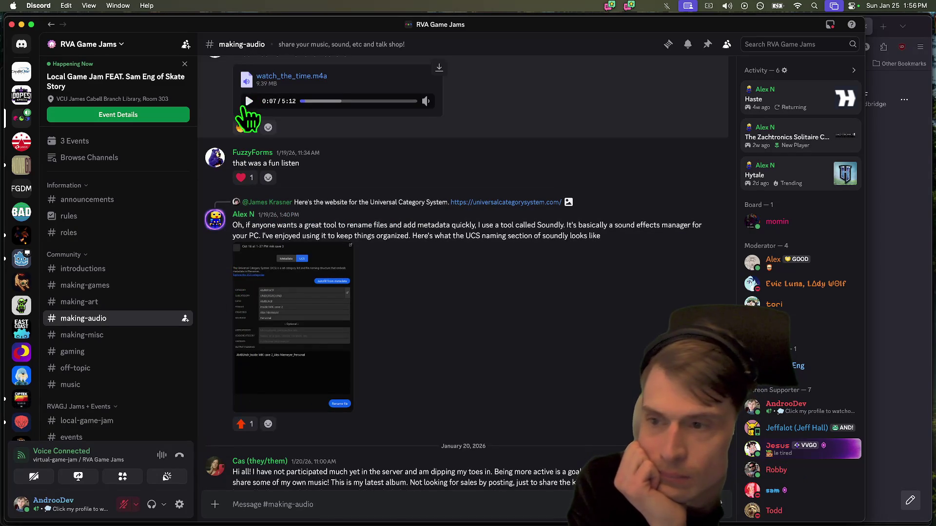
left_click(22, 170)
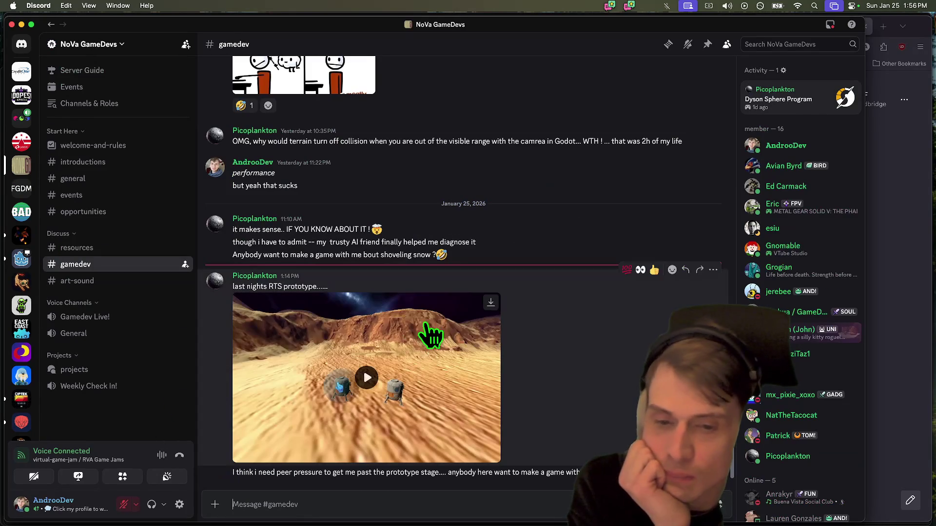
- Watch the RTS prototype video and give the AI-friend message a thumbs-up
left_click(383, 375)
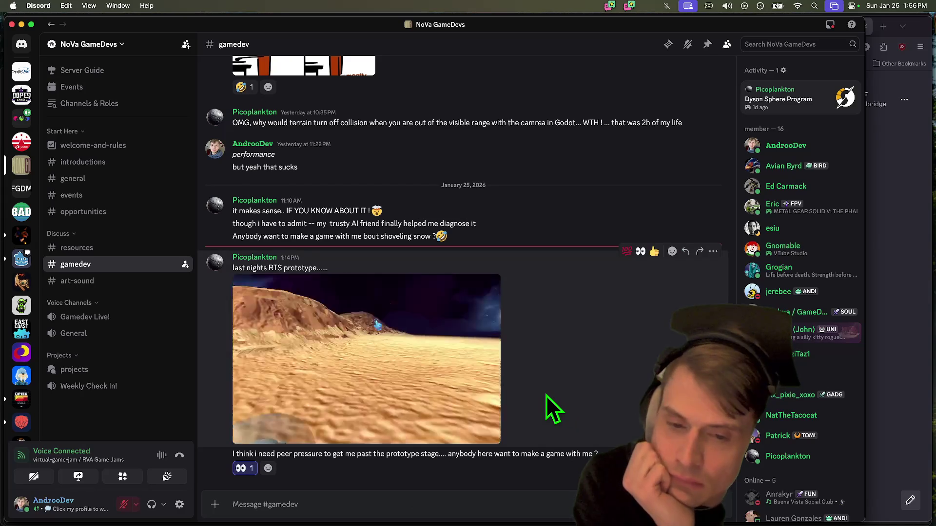
right_click(545, 396)
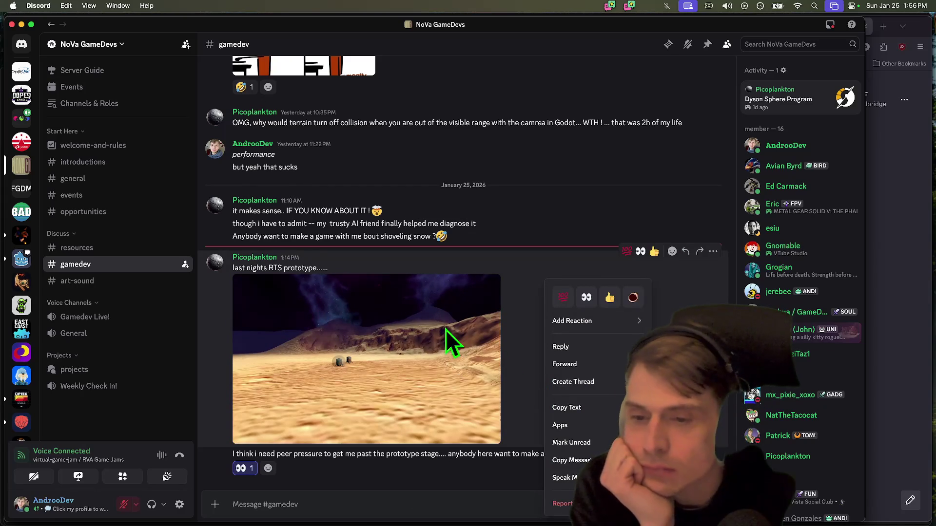
left_click(502, 322)
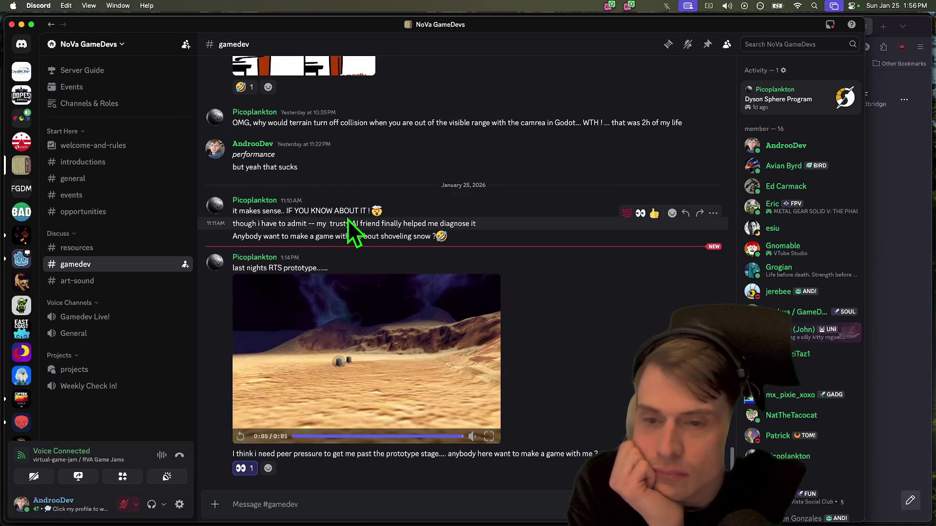
left_click_drag(347, 220, 343, 237)
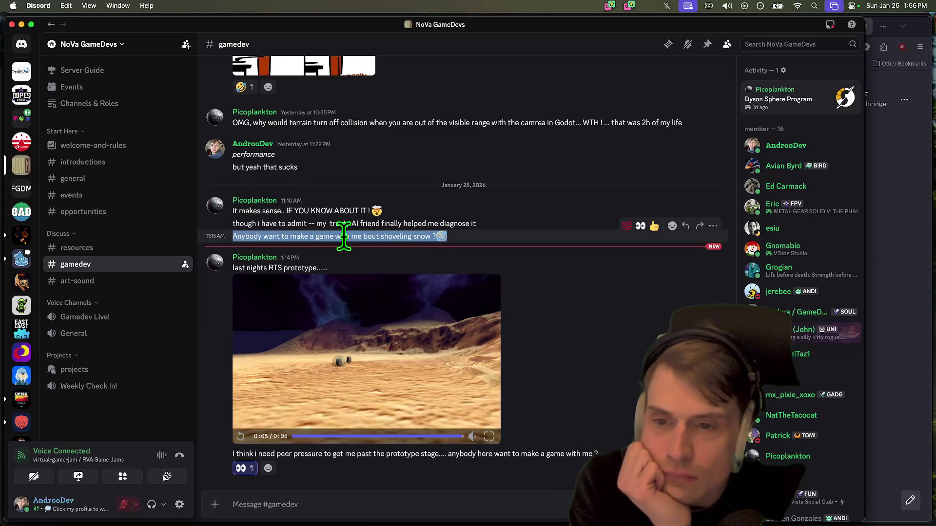
double_click(315, 210)
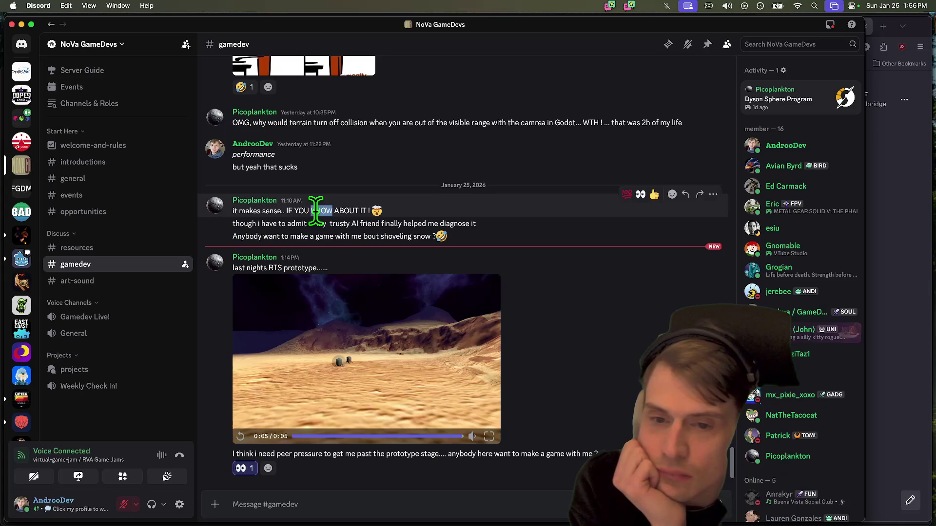
double_click(328, 236)
left_click(331, 225)
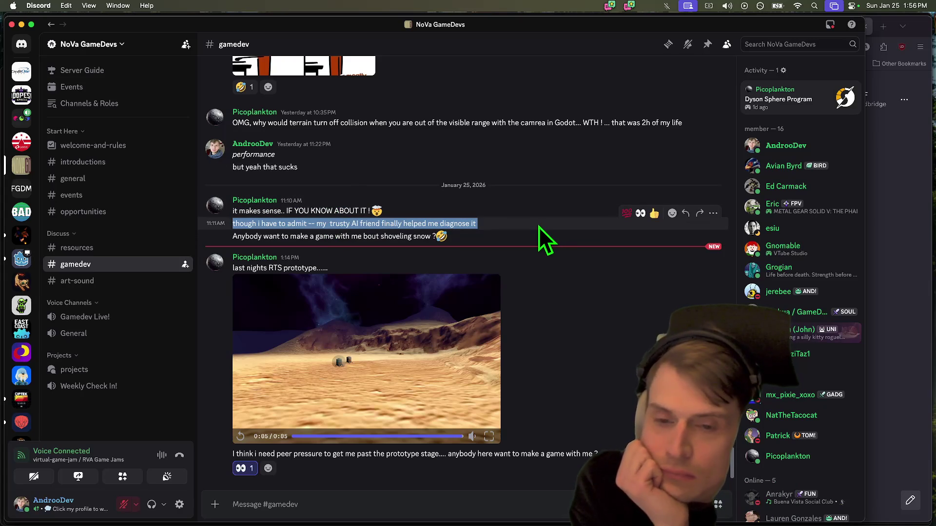
left_click(654, 213)
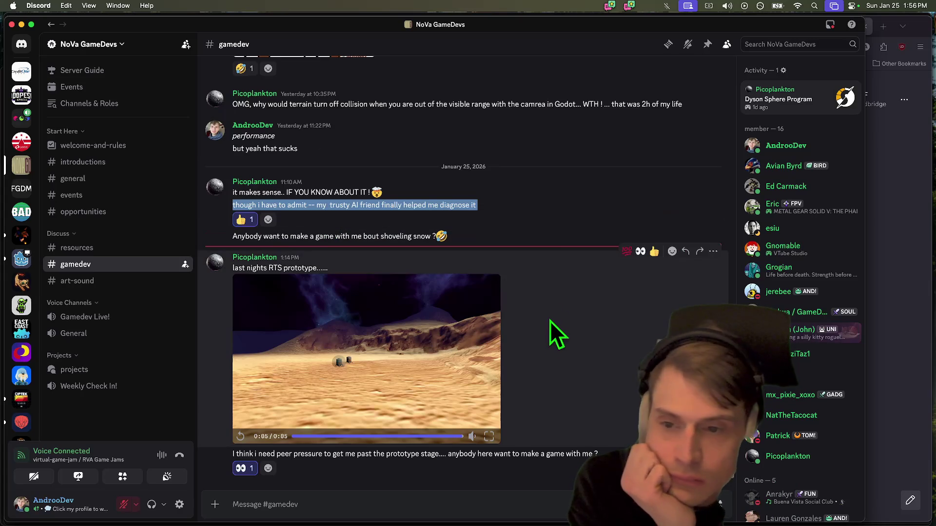
- Compare Fox's Sake godot channel with NoVa GameDevs' gamedev peer pressure message
left_click(22, 236)
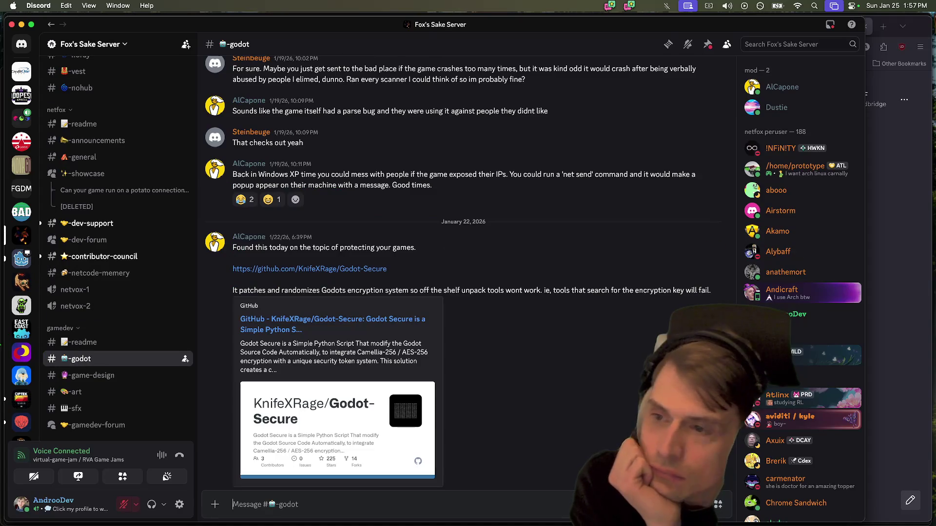
key("super+bracketleft")
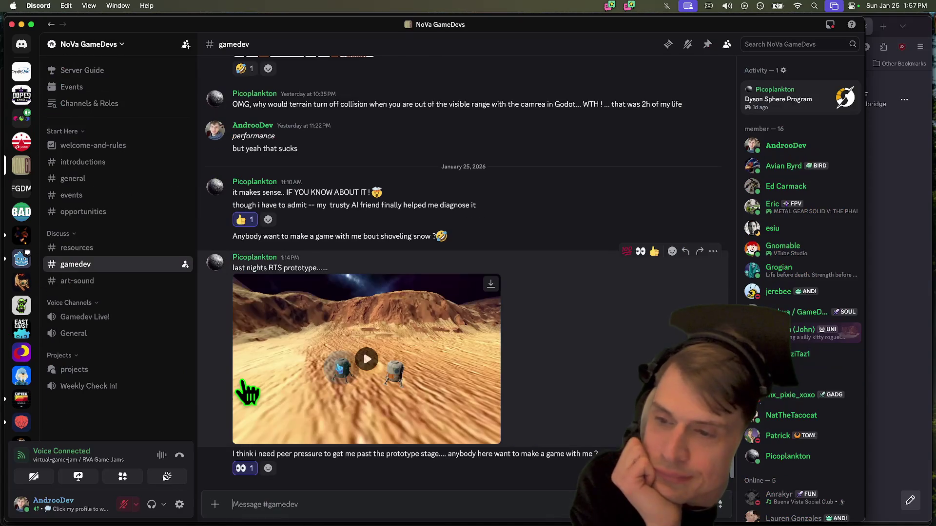
triple_click(335, 461)
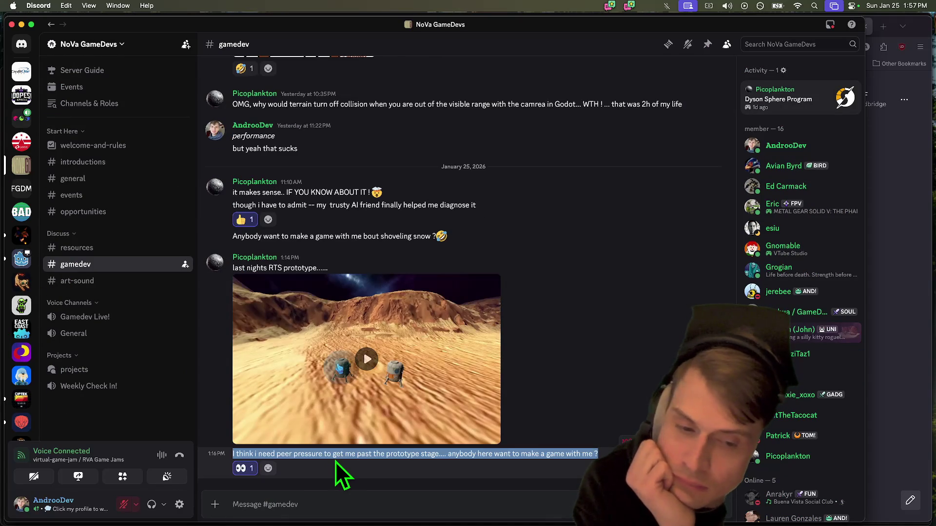
left_click(607, 306)
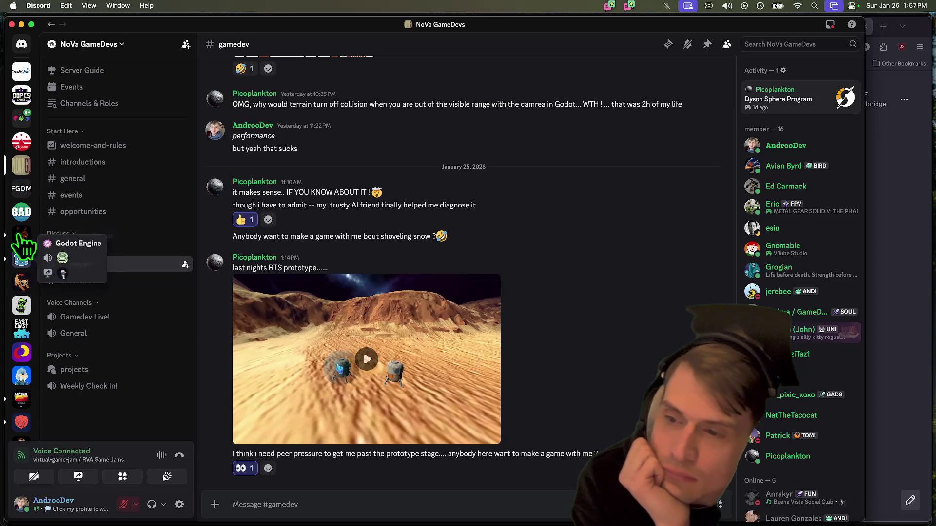
left_click(22, 236)
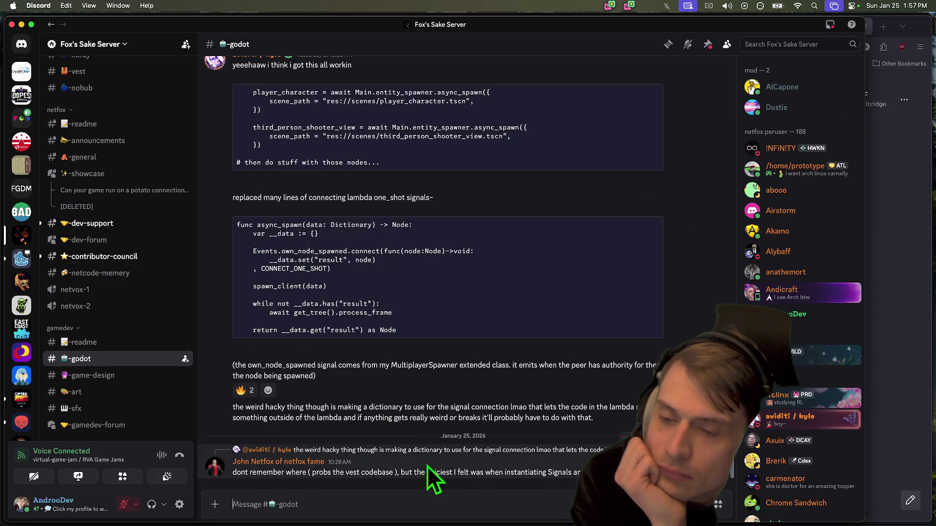
key("super+bracketleft")
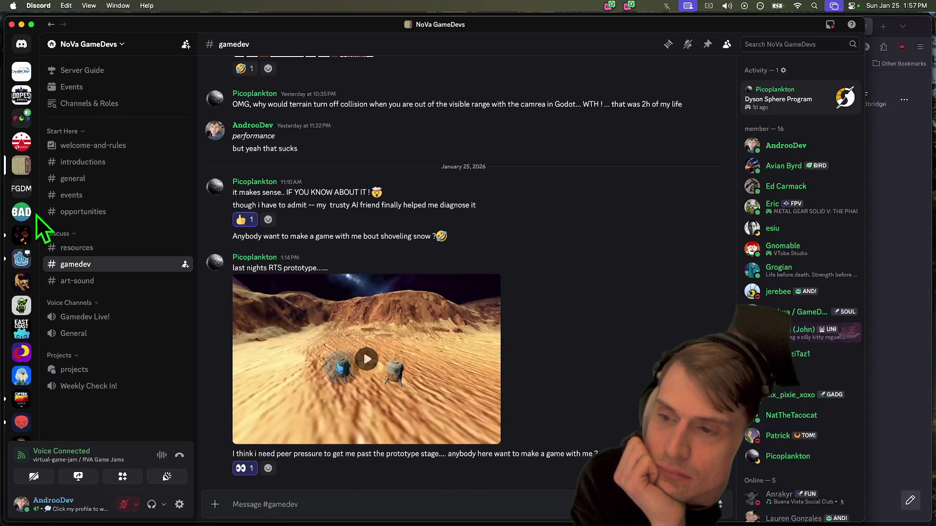
- Browse Fox's Sake Server's #contributor-council and #dev-support messages
left_click(21, 239)
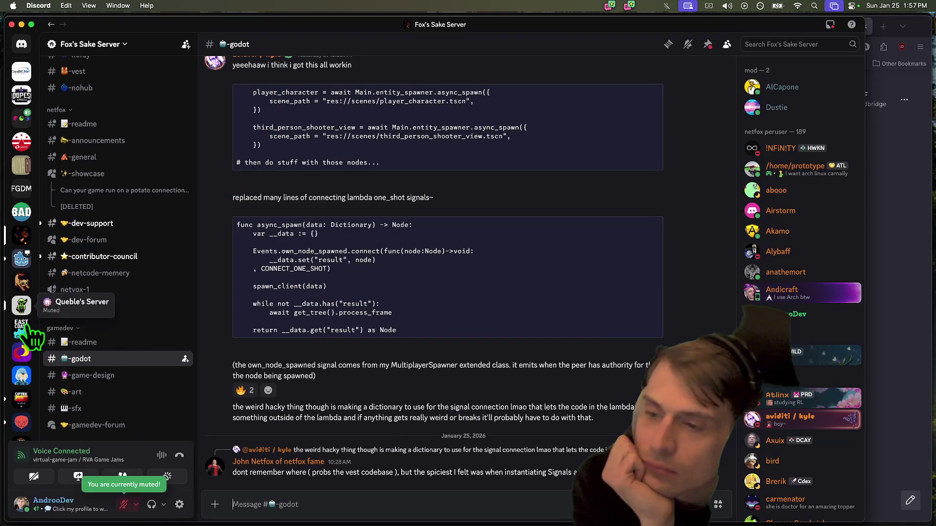
left_click(121, 257)
scroll(392, 474, "down", 10)
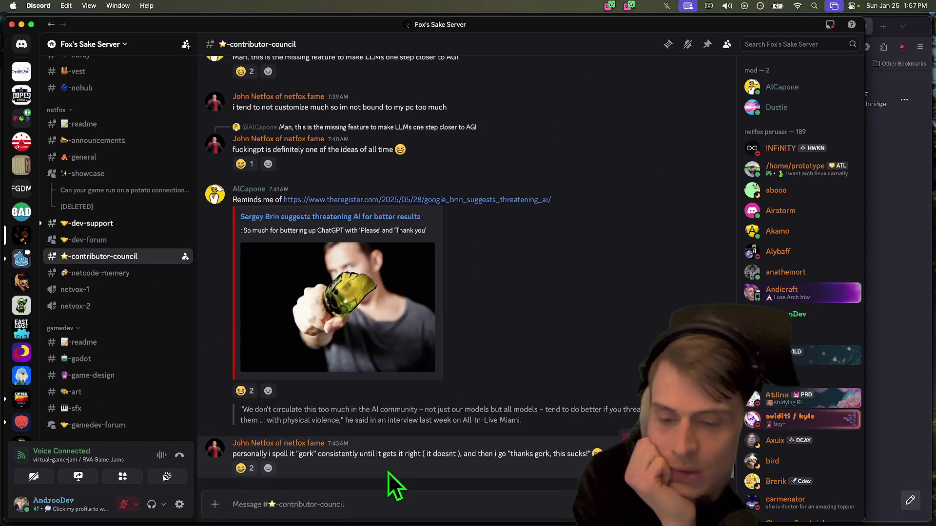
triple_click(376, 454)
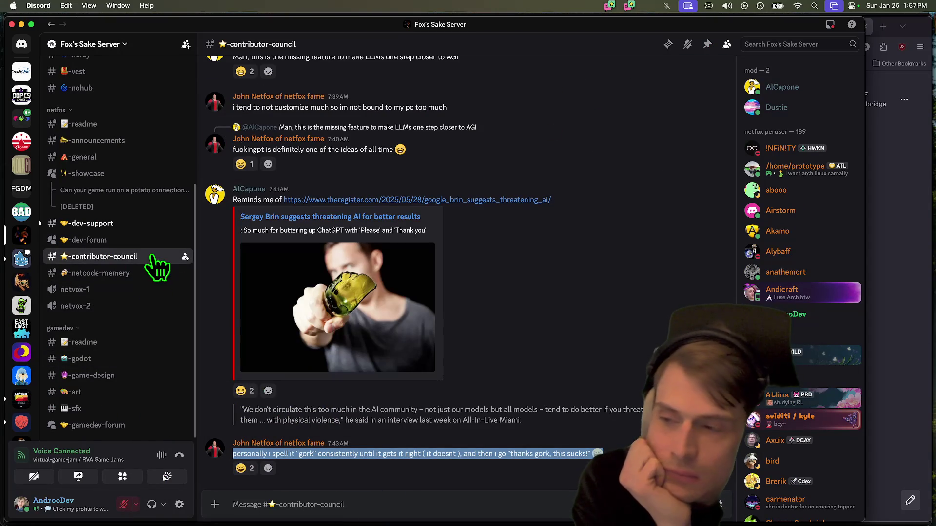
key("super+bracketleft")
key("super+bracketright")
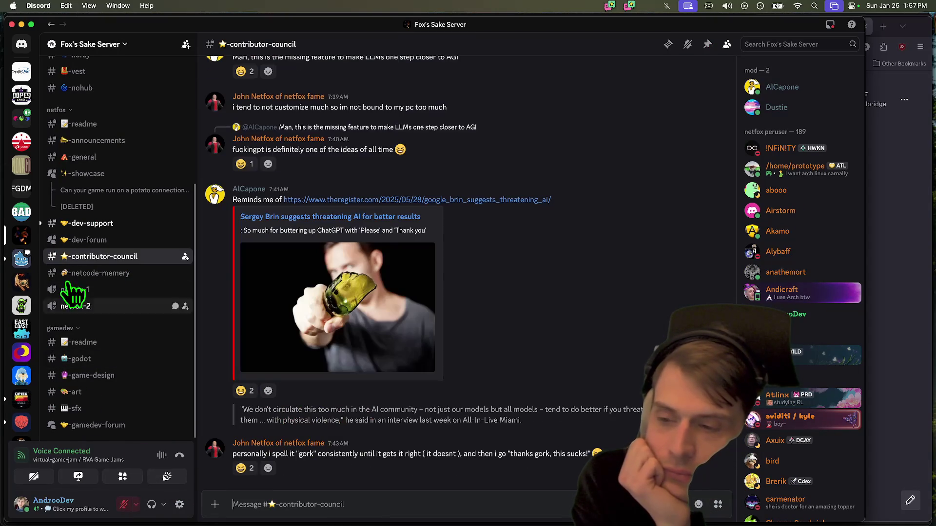
left_click(77, 222)
scroll(328, 442, "down", 10)
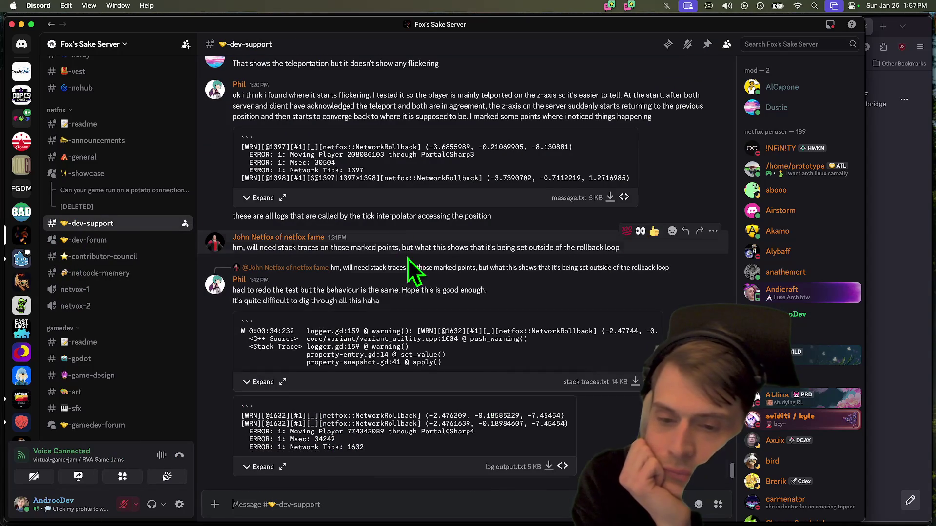
left_click_drag(413, 299, 244, 286)
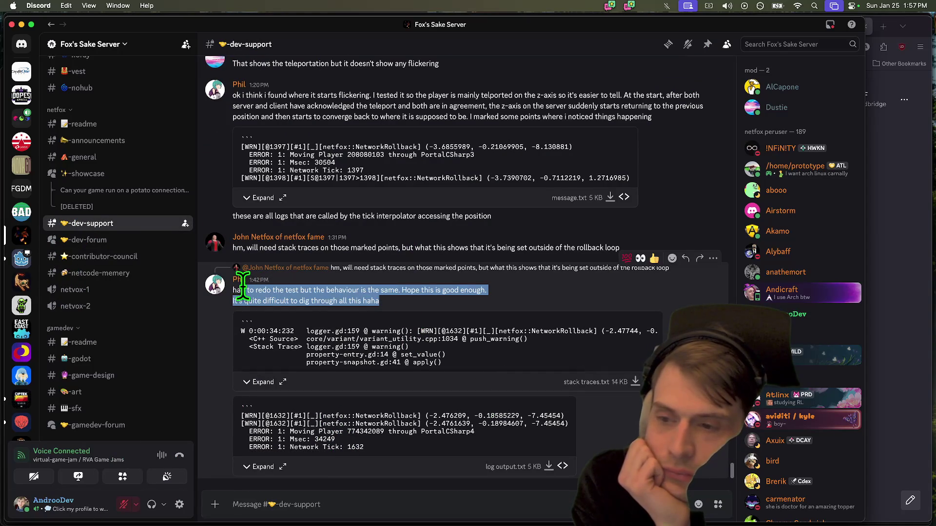
key("super+bracketleft")
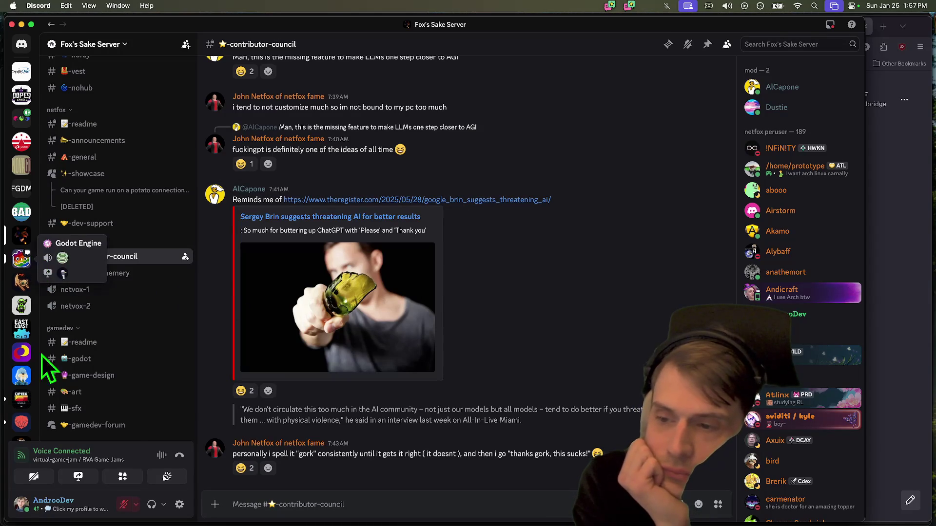
- Check the Godot Engine server's #physics, then open the Piton link from CAPLOL #hobby-talk
left_click(21, 258)
scroll(554, 340, "up", 5)
scroll(532, 351, "down", 15)
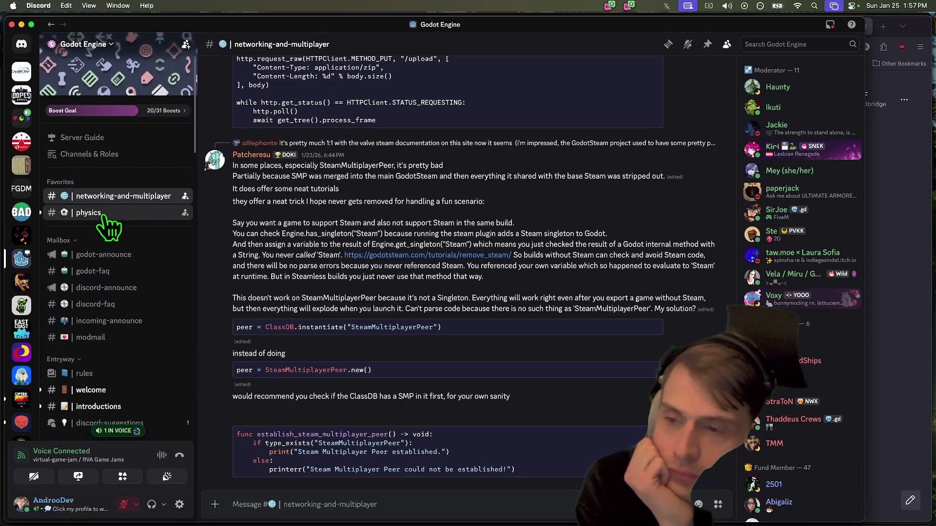
left_click(102, 217)
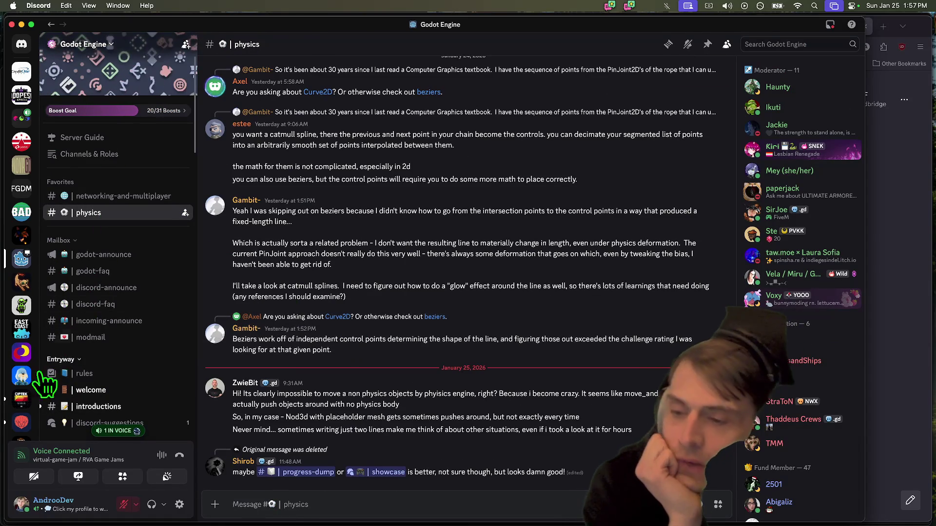
left_click(21, 72)
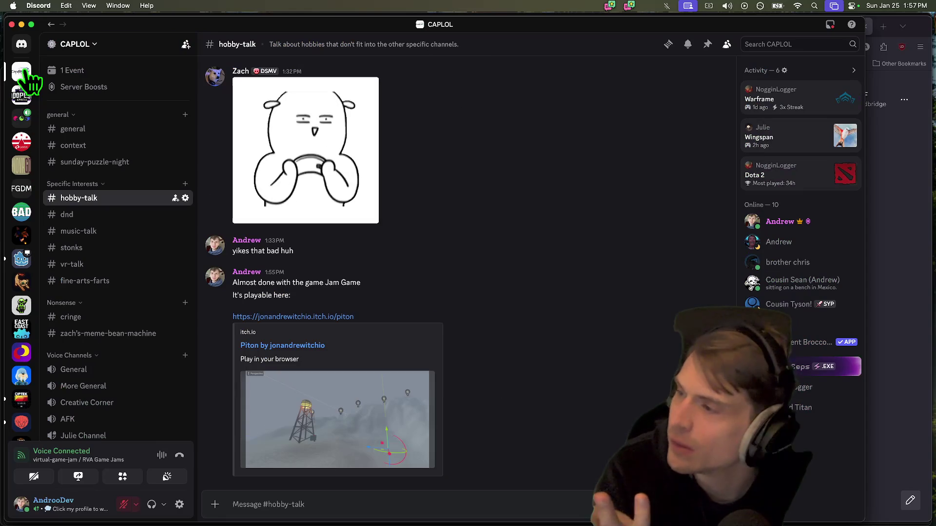
left_click(293, 316)
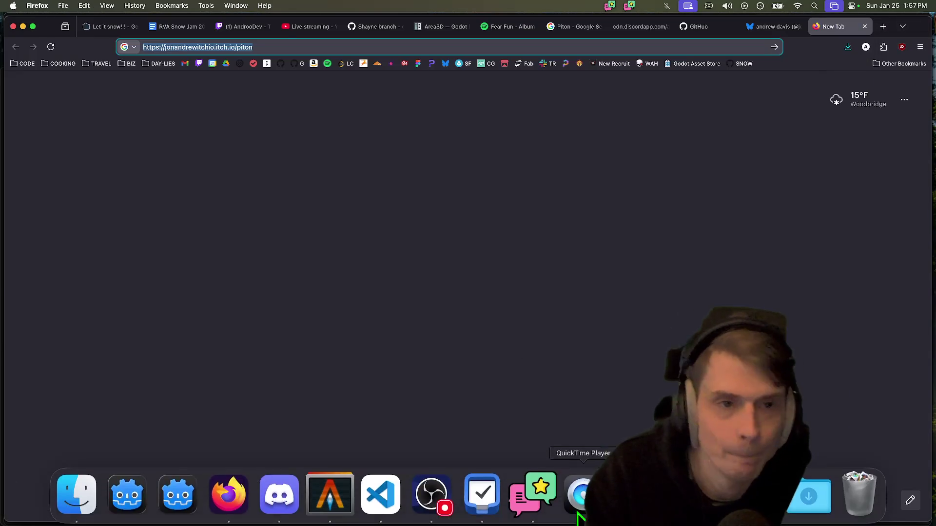
- Run the Snow-jam project, play it in the game window, then stop the run
key("super+w")
key("super+Tab")
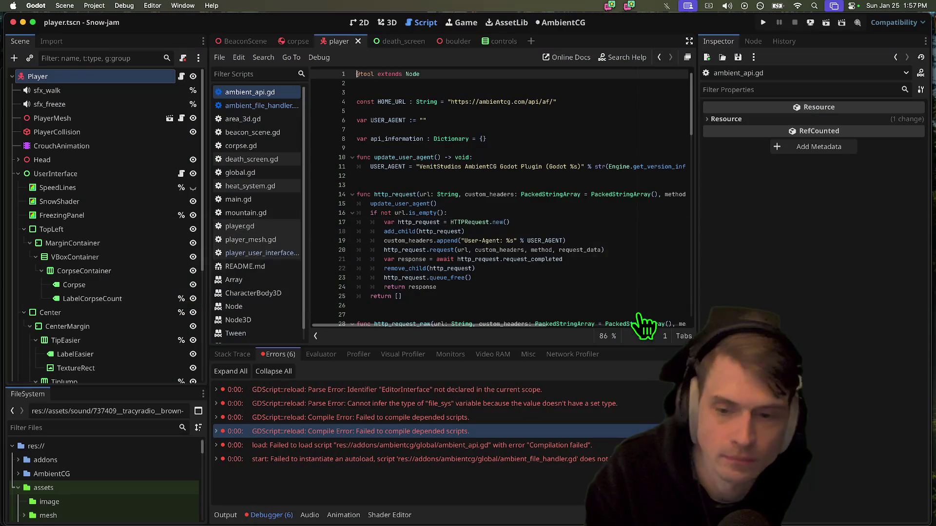
key("super+b")
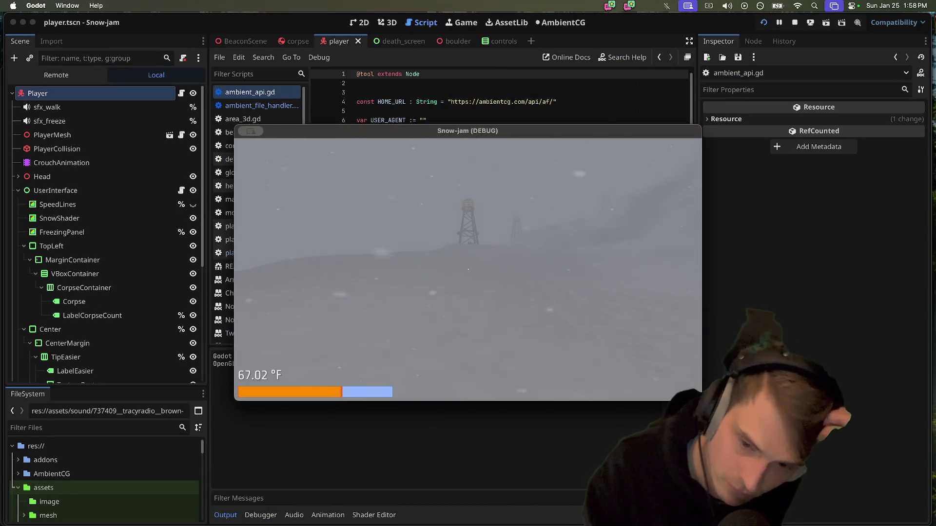
key("super+Tab")
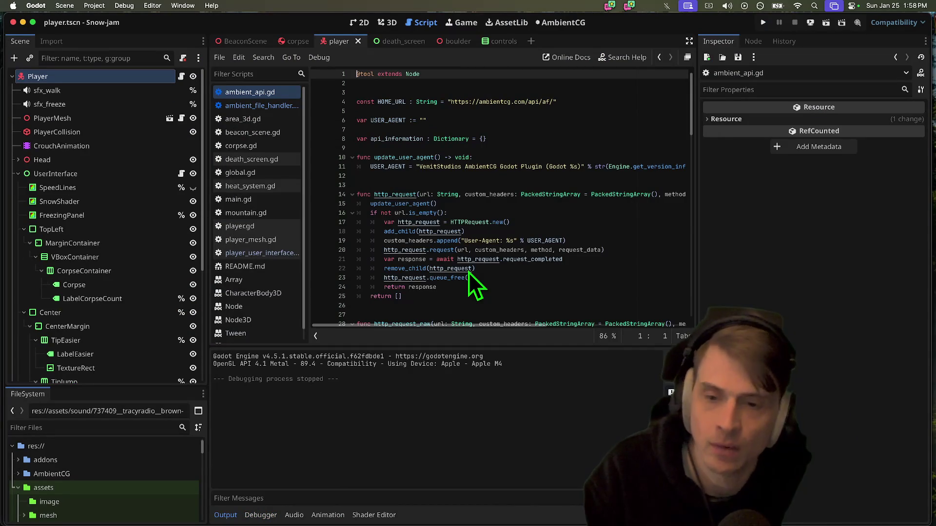
key("super+Tab")
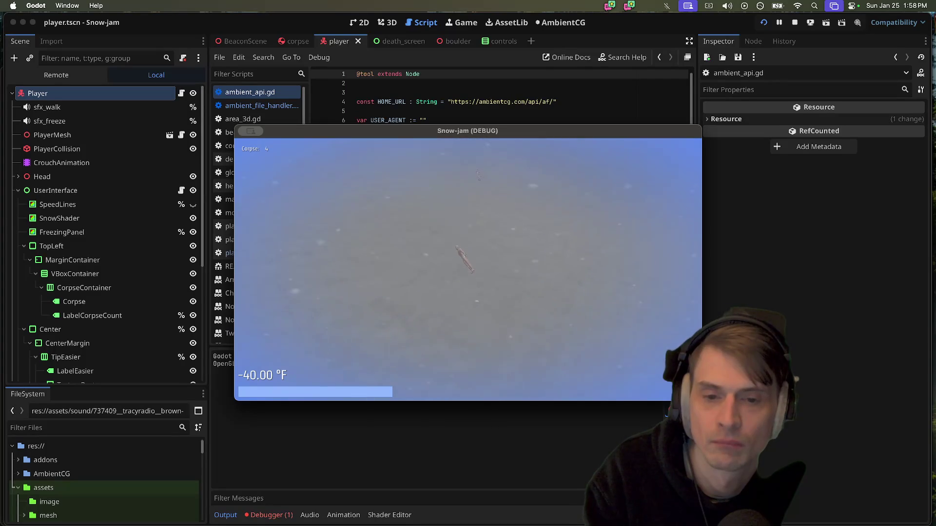
key("Escape")
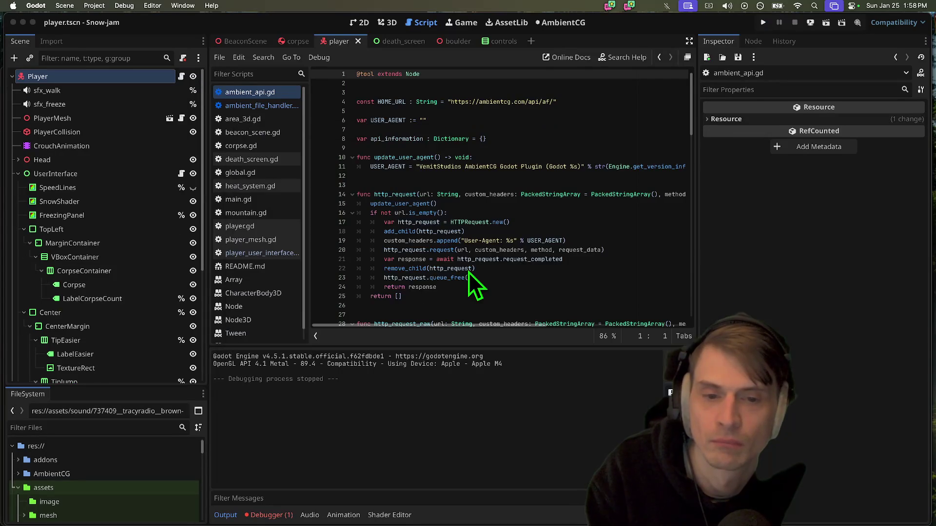
- In player_user_interface.gd, add a blank line after tip_easier.show() in update_next_tip
left_click(270, 225)
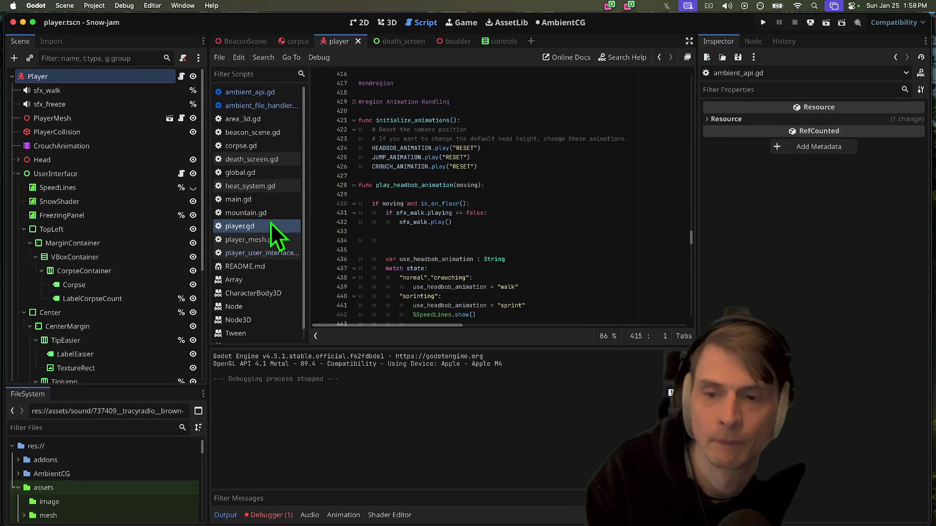
left_click(280, 172)
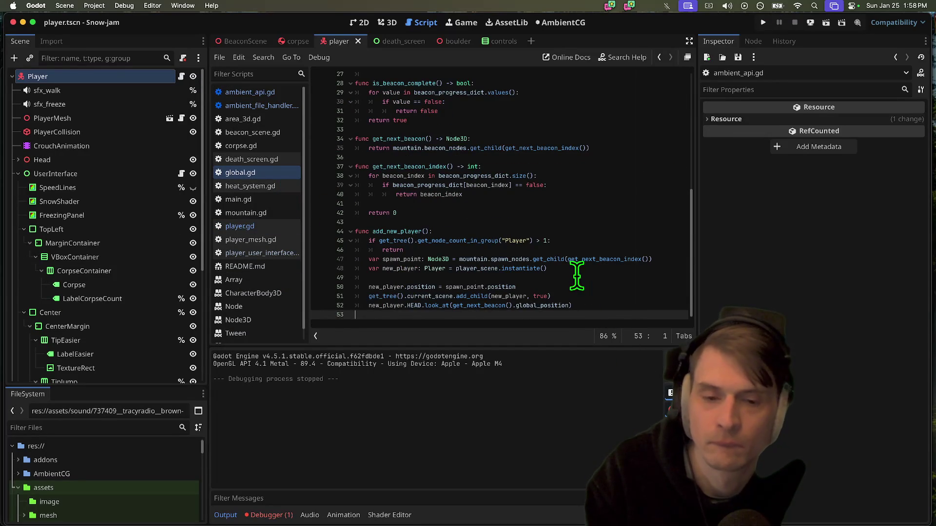
left_click(253, 251)
scroll(445, 262, "down", 3)
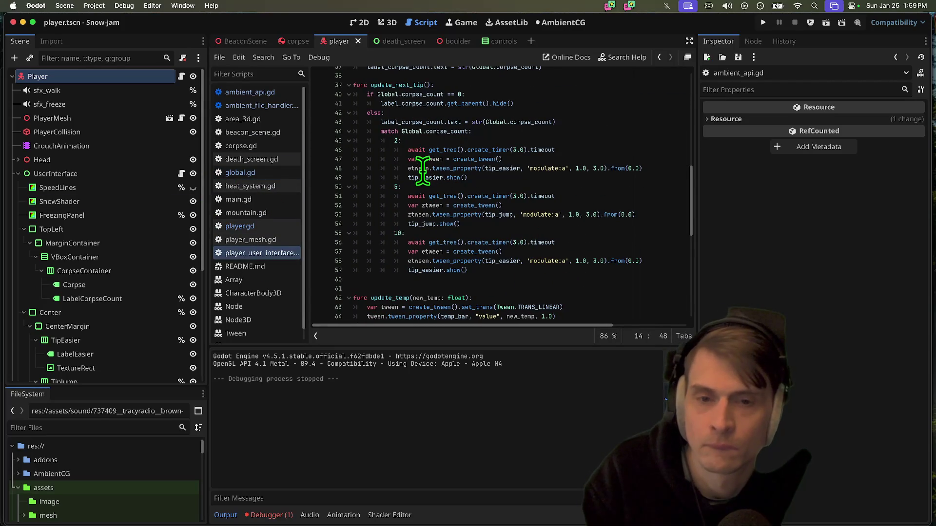
left_click(456, 141)
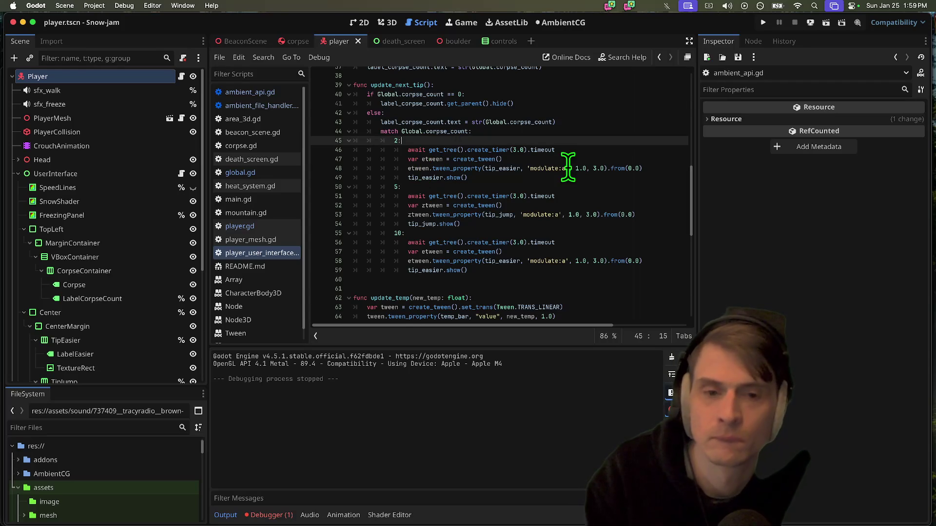
left_click(560, 168)
left_click(544, 177)
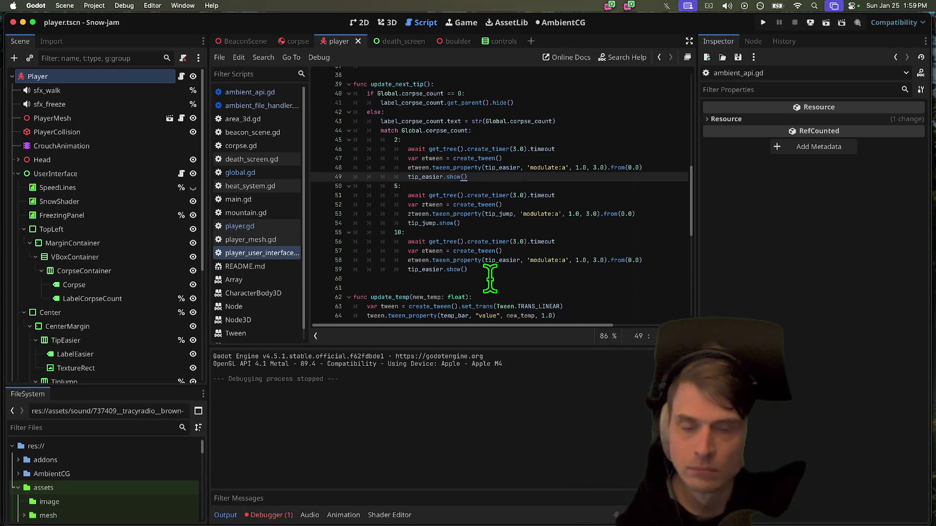
key("Return")
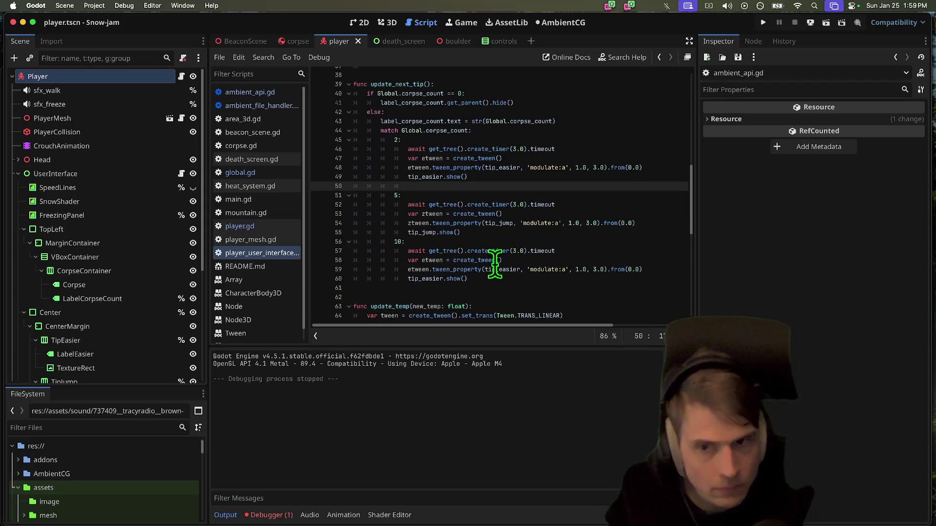
left_click(282, 173)
scroll(522, 178, "up", 10)
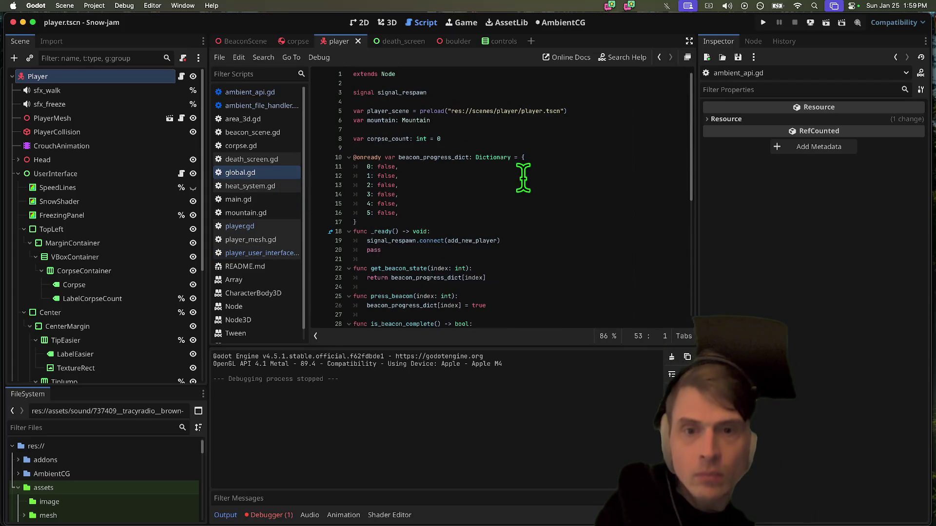
- Declare 'var has_pressed_f: bool = false' below corpse_count in global.gd and copy the name
left_click(543, 138)
key("Return")
key("Return")
key("Return")
key("Up")
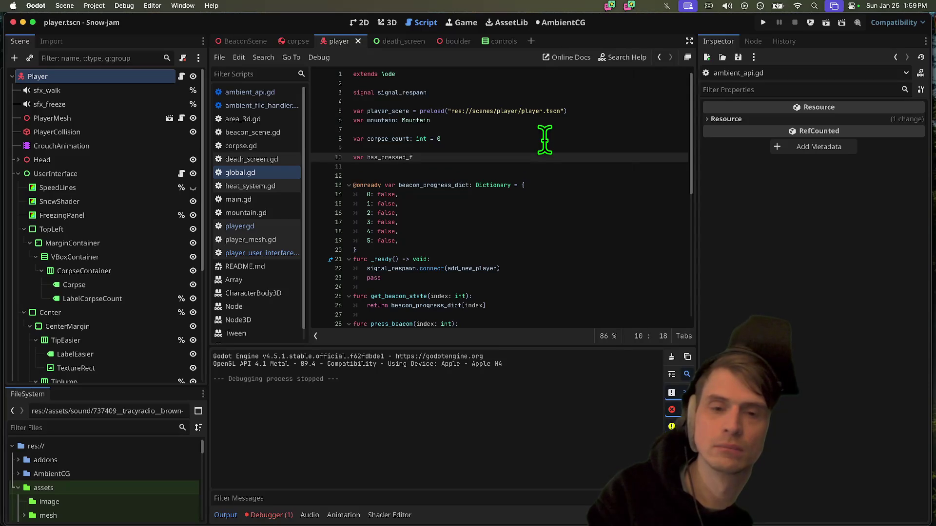
type("= false")
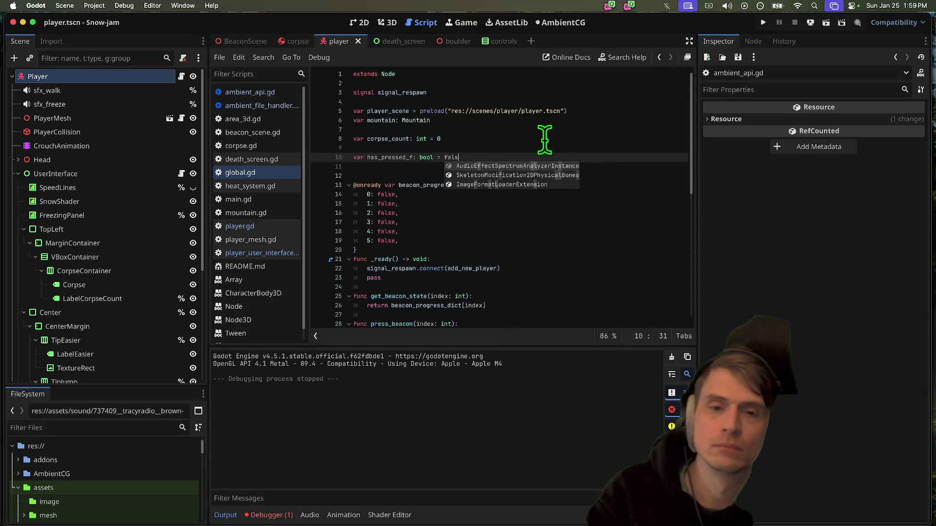
key("Down")
key("BackSpace")
double_click(403, 157)
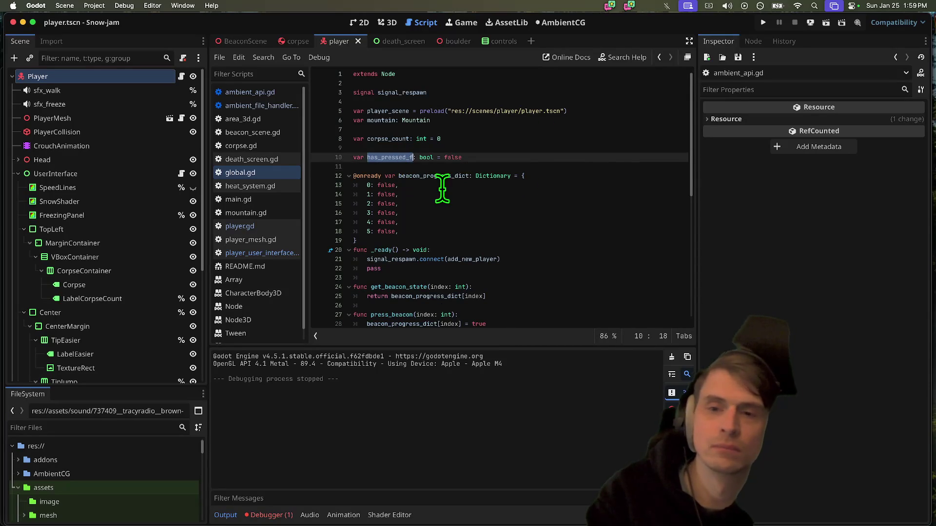
left_click(254, 226)
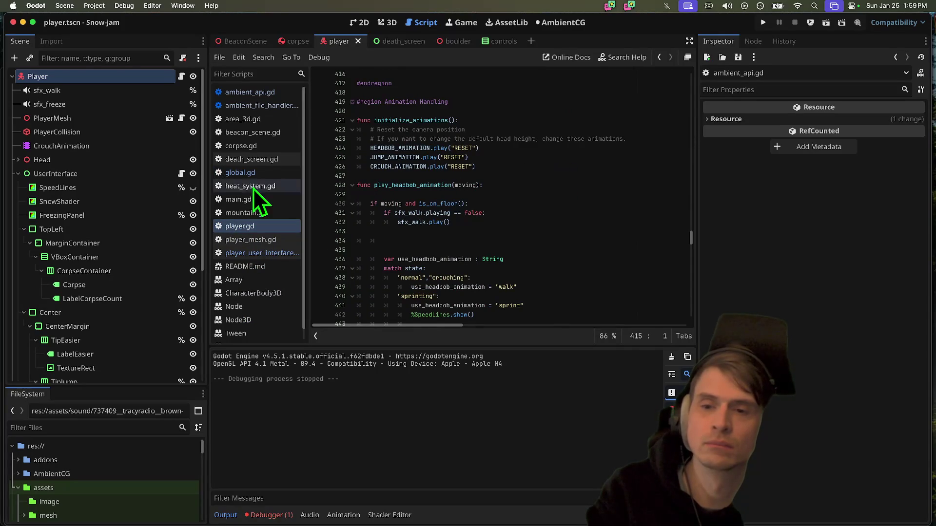
- Make case 2 only set Global.has_pressed_f = false, deleting its timer and fade-in lines
left_click(246, 170)
left_click(246, 159)
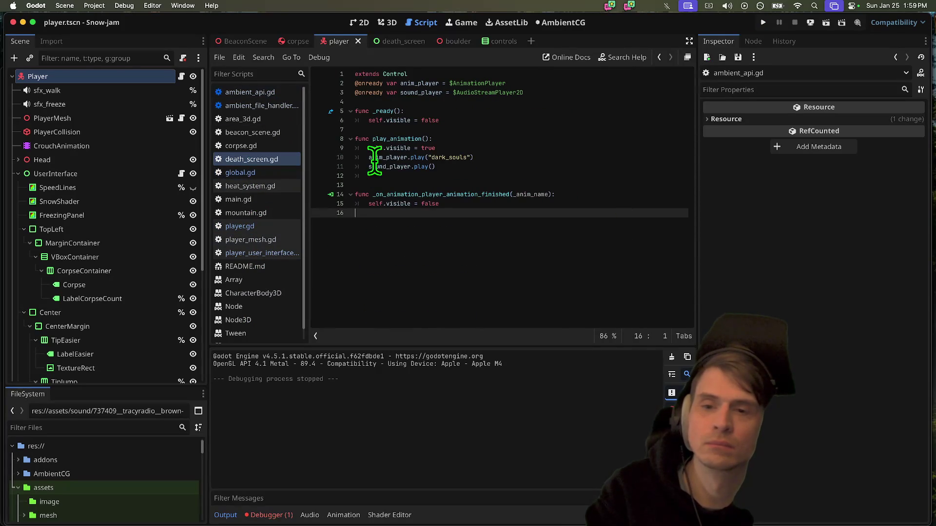
left_click(262, 252)
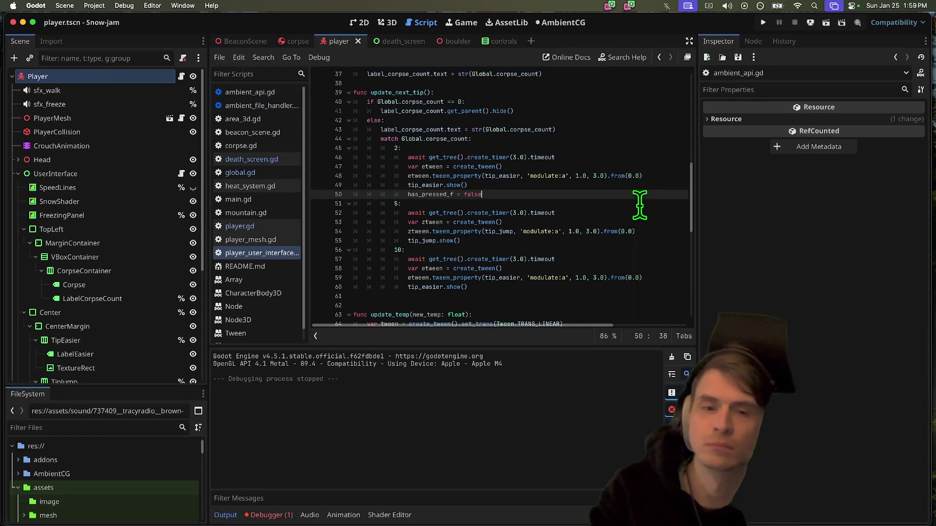
double_click(421, 194)
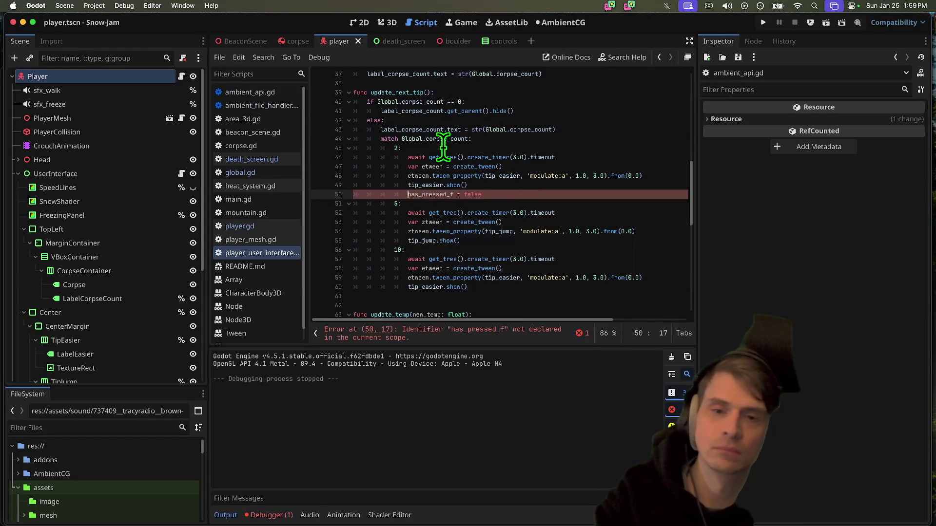
type(".")
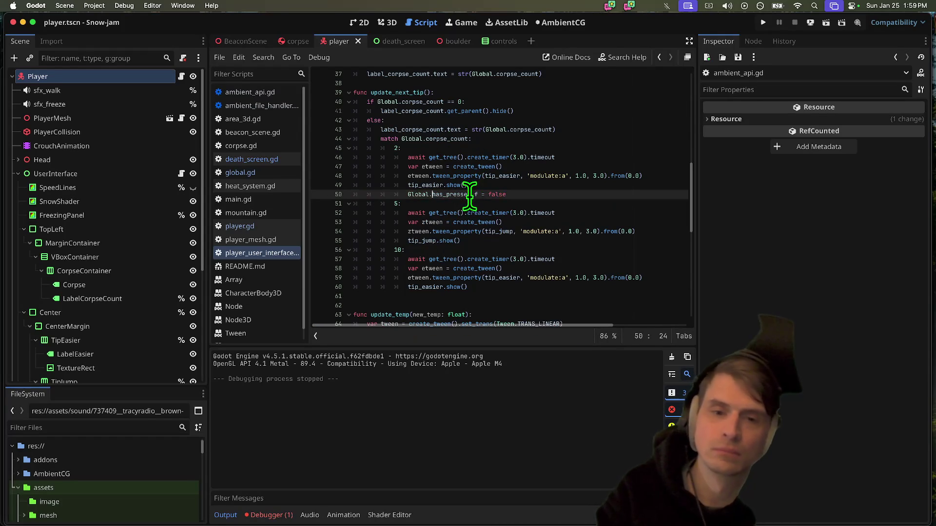
left_click_drag(419, 194, 443, 189)
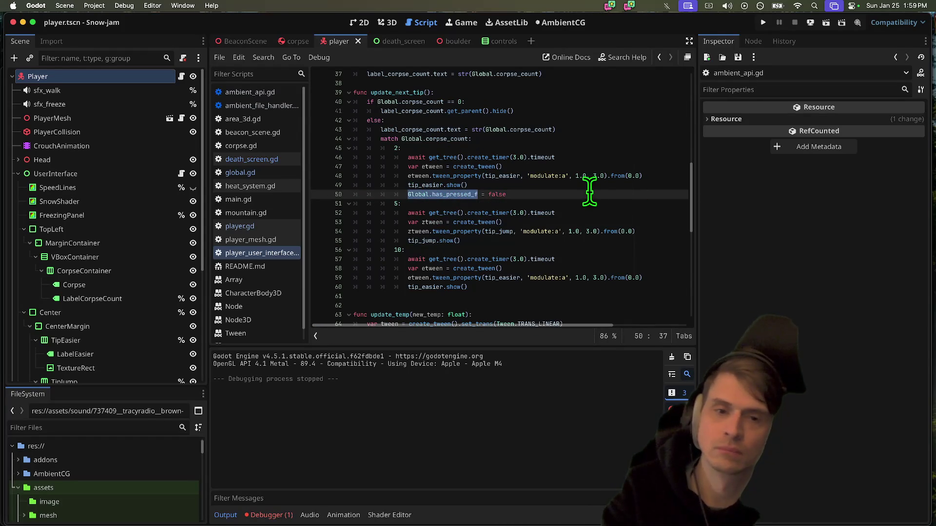
left_click_drag(522, 189, 508, 160)
key("BackSpace")
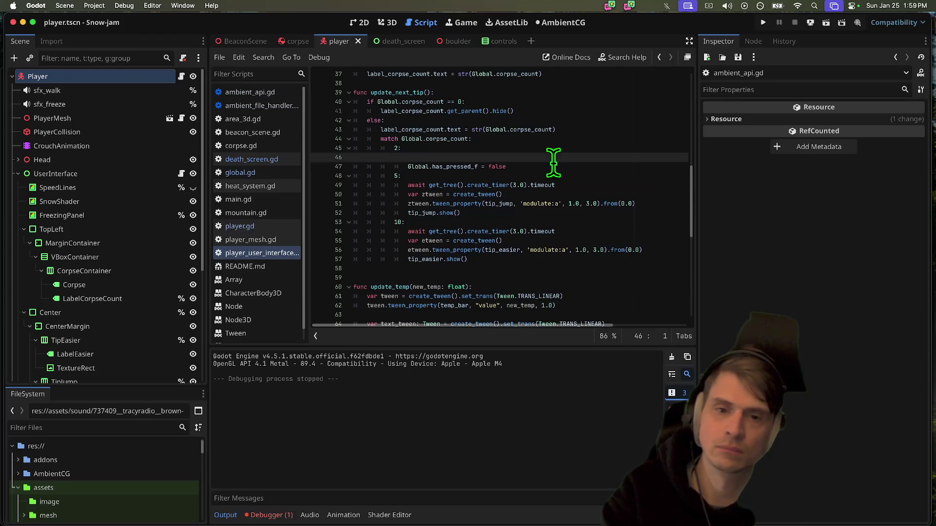
key("Delete")
- Begin a new func show_f_tip() above update_temp
left_click(555, 166)
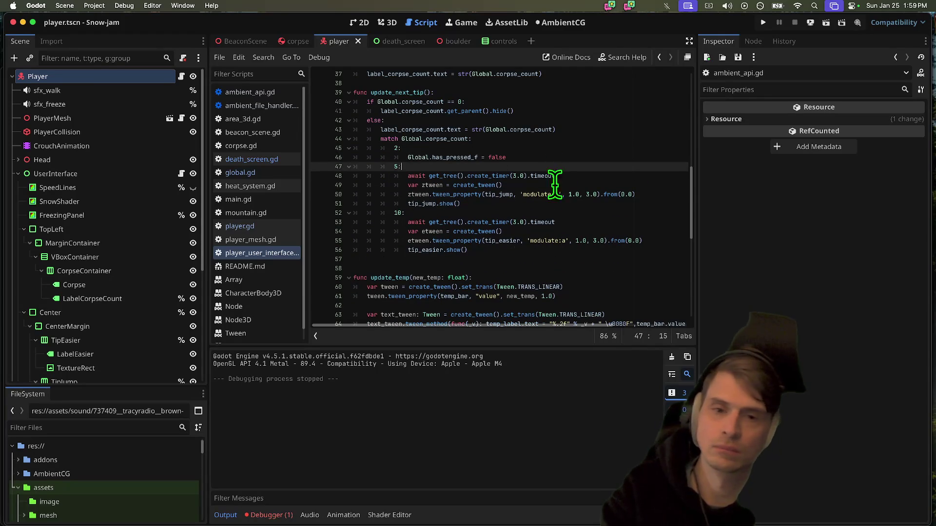
left_click(444, 267)
key("Return")
key("Return")
key("Up")
key("Up")
type("fu")
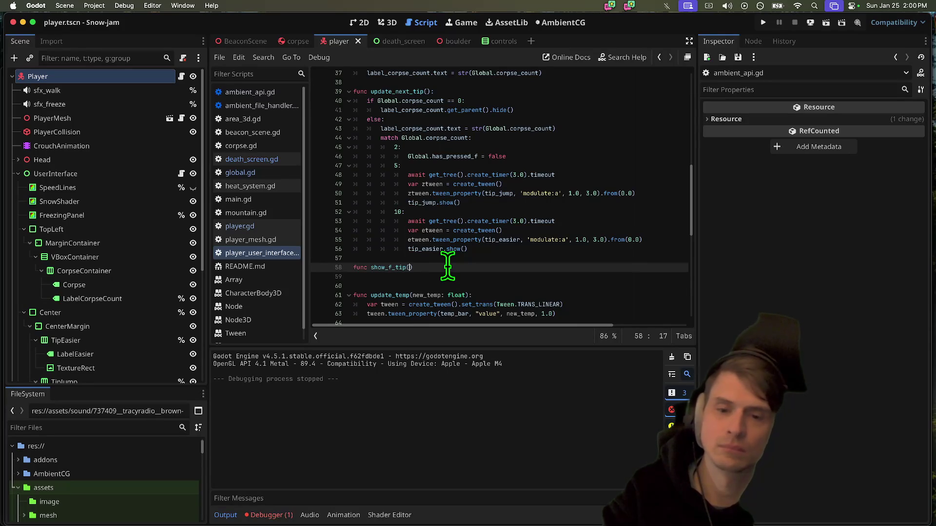
type(":")
- Define show_f_tip() with the pasted fade-in code and correct its indentation
key("Return")
type("await get_tree().create_timer(3.0).timeout \t\t\t\tvar etween = create_tween() \t\t\t\tetween.tween_property(tip_easier, 'modulate:a', 1.0, 3.0).from(0.0) \t\t\t\ttip_easier.show()")
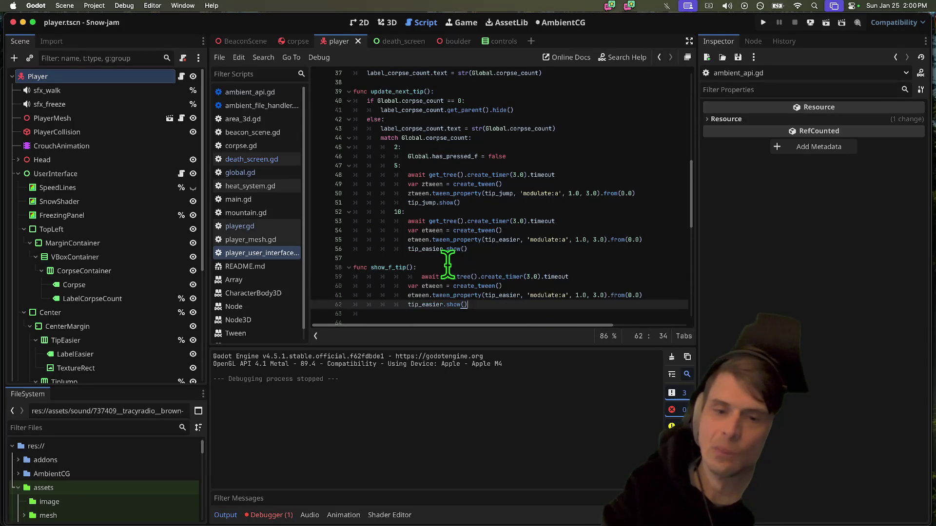
key("shift+Up")
key("shift+Up")
key("shift+Up")
key("shift+Home")
key("shift+Tab")
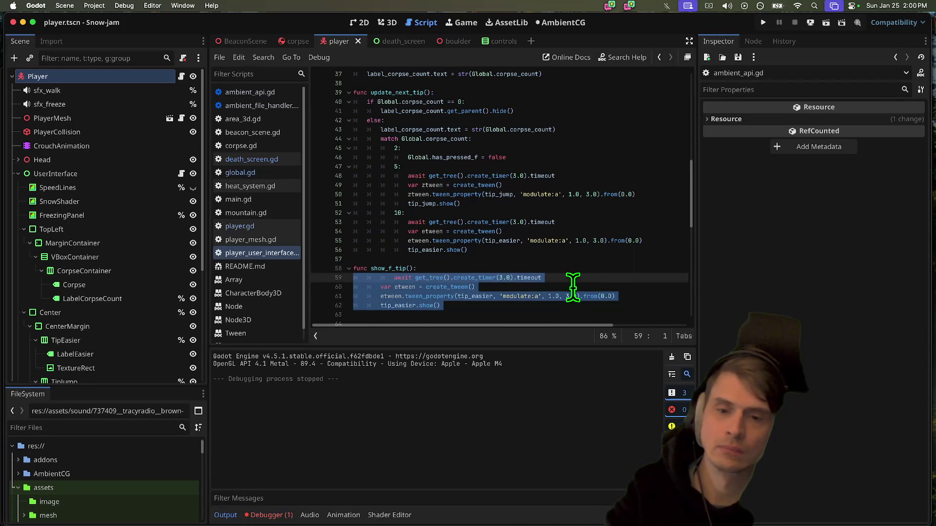
key("shift+Tab")
key("Left")
key("shift+Down")
key("shift+Tab")
- Remove the 10 match branch and the extra blank lines above update_temp
left_click_drag(557, 251, 271, 213)
key("BackSpace")
key("Delete")
left_click(502, 271)
key("Delete")
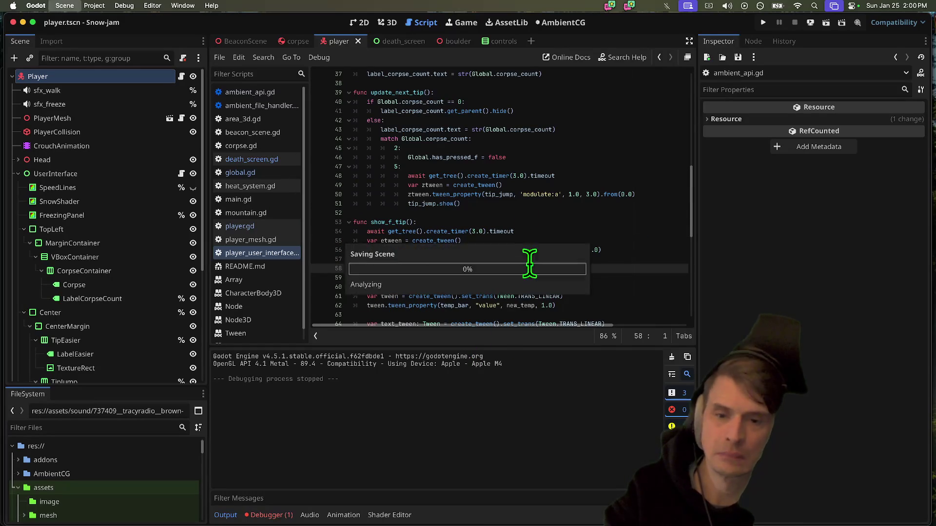
- Call show_f_tip() in match branch 2 after the has_pressed_f reset, and save
double_click(470, 157)
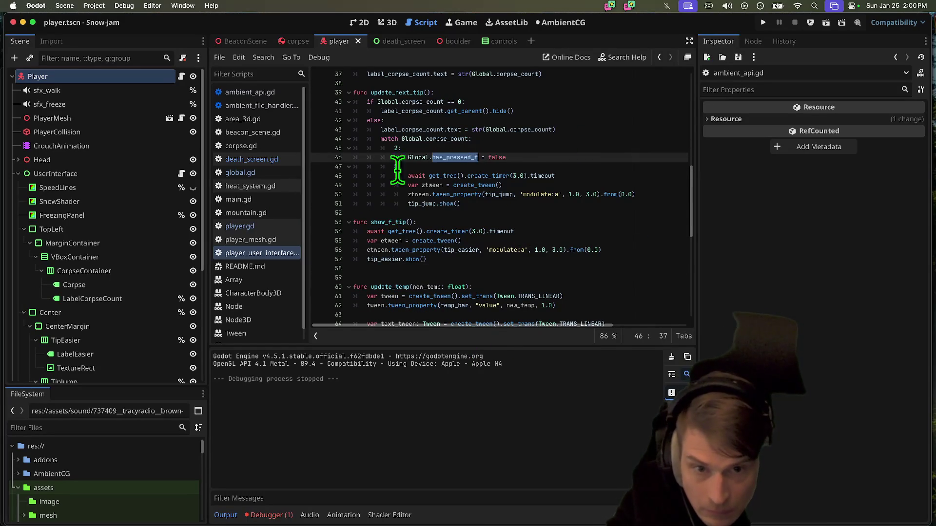
double_click(390, 222)
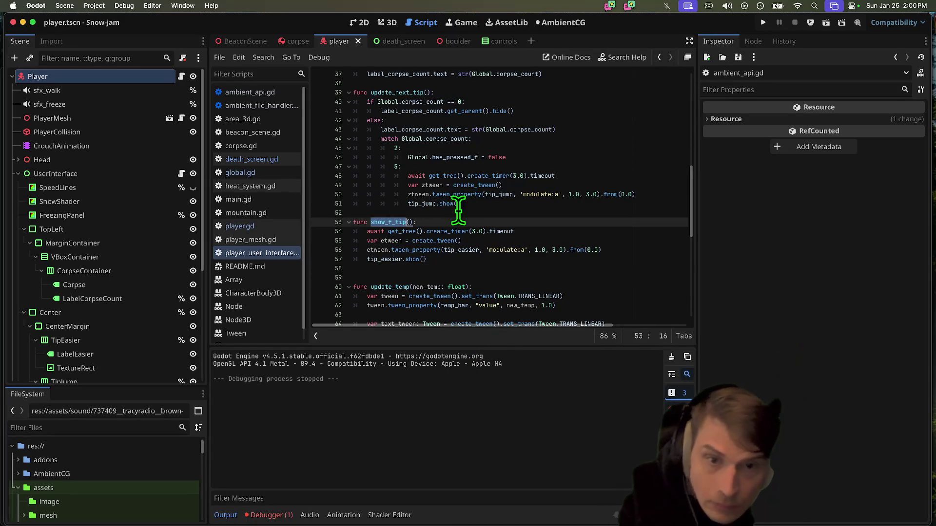
left_click(561, 158)
key("Return")
type("show_f_tip()")
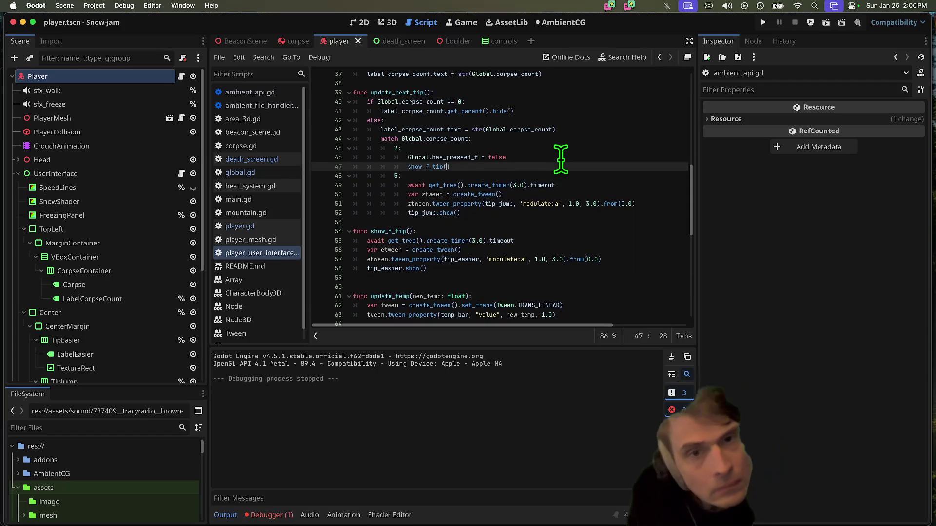
key("ctrl+s")
- In _ready, put tip_easier.hide() under an if Global.has_pressed_f condition
double_click(398, 231)
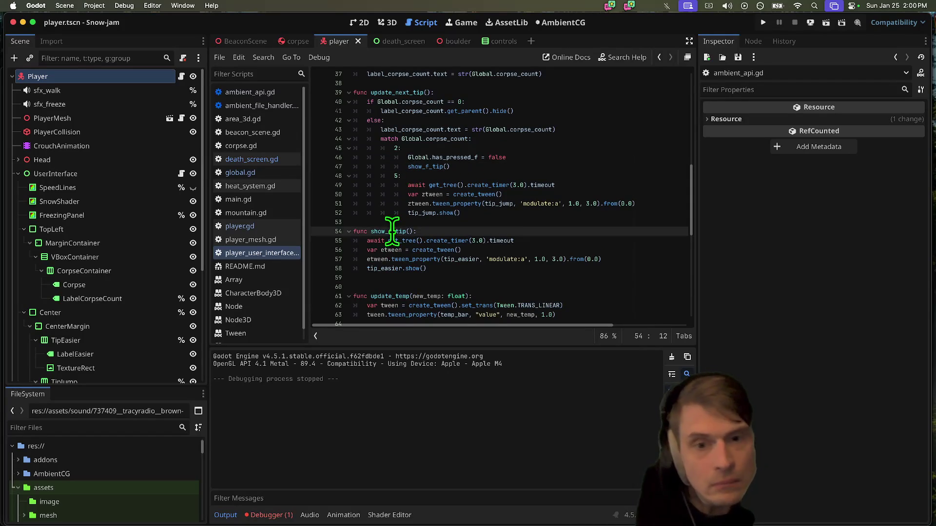
scroll(518, 236, "up", 6)
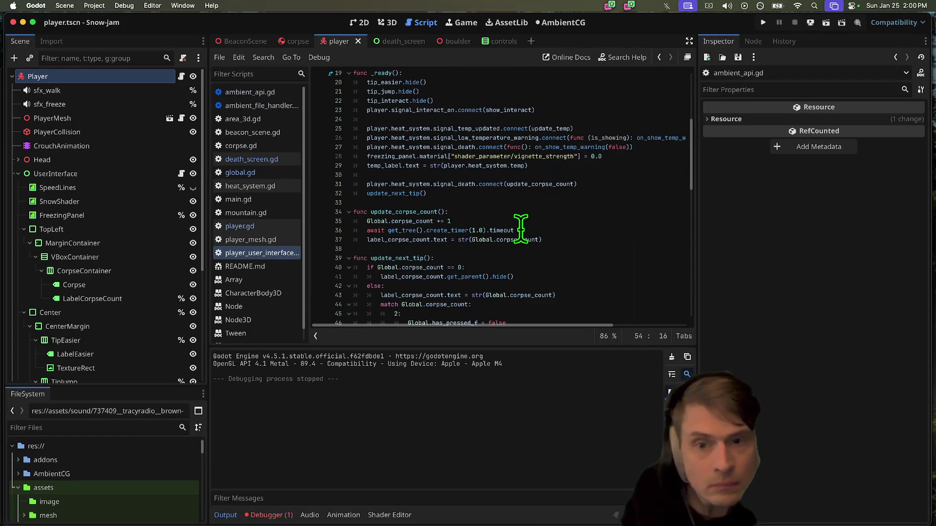
scroll(524, 216, "up", 1)
left_click(484, 90)
key("super+shift+Return")
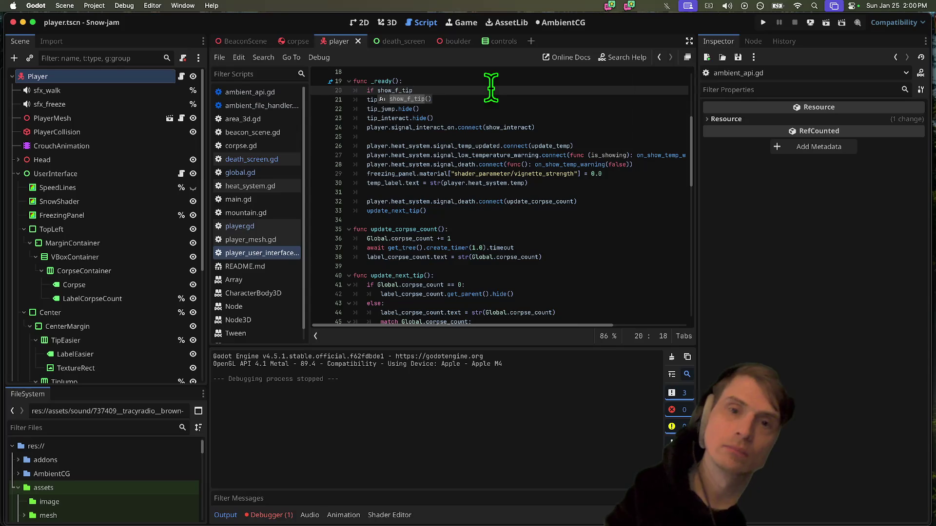
key("alt+BackSpace")
type("Global.")
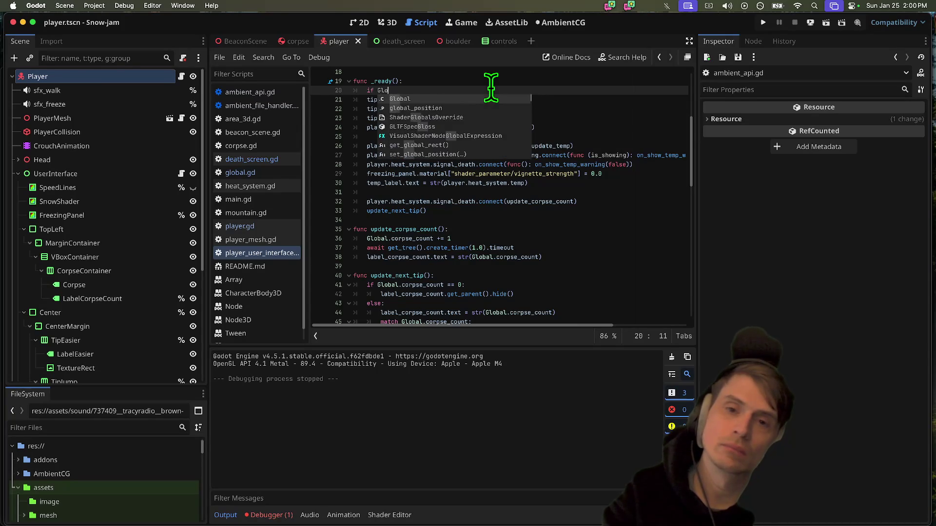
type("has_pressed_f:")
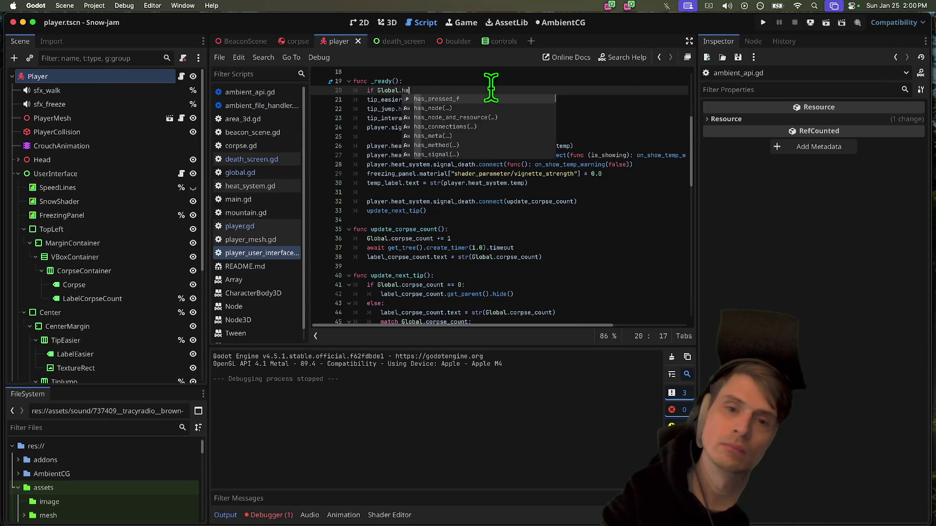
key("Return")
key("Down")
key("Home")
key("Tab")
- Add an else branch calling show_f_tip(), with a blank line before tip_jump.hide()
key("Down")
key("ctrl+shift+Return")
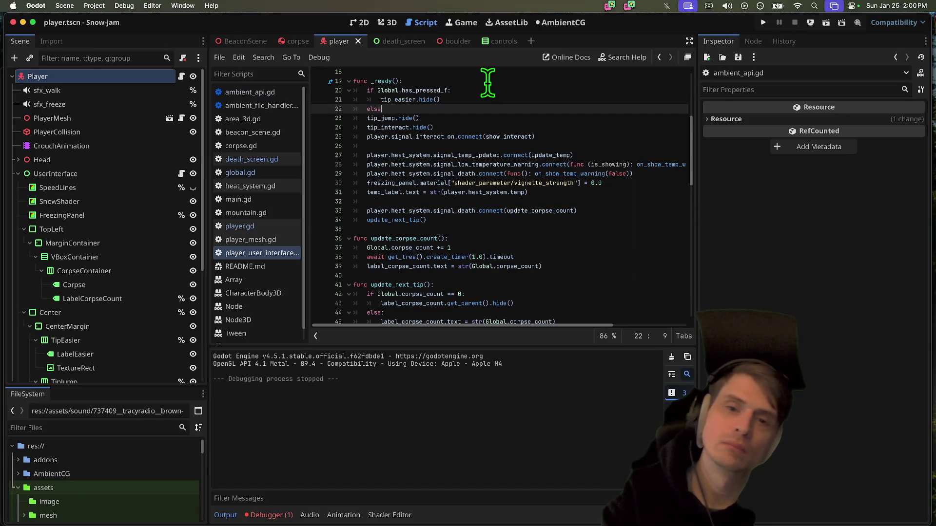
type(":")
key("Return")
scroll(464, 229, "down", 7)
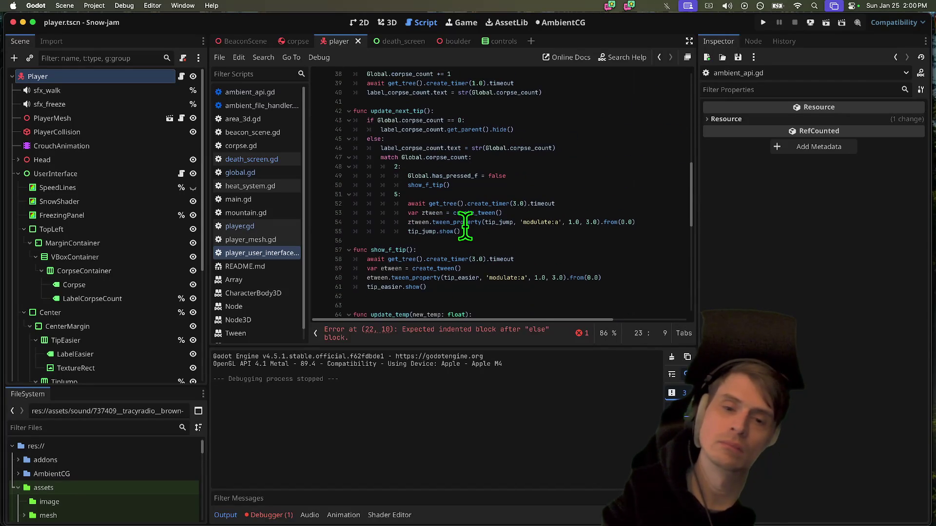
double_click(375, 250)
key("super+c")
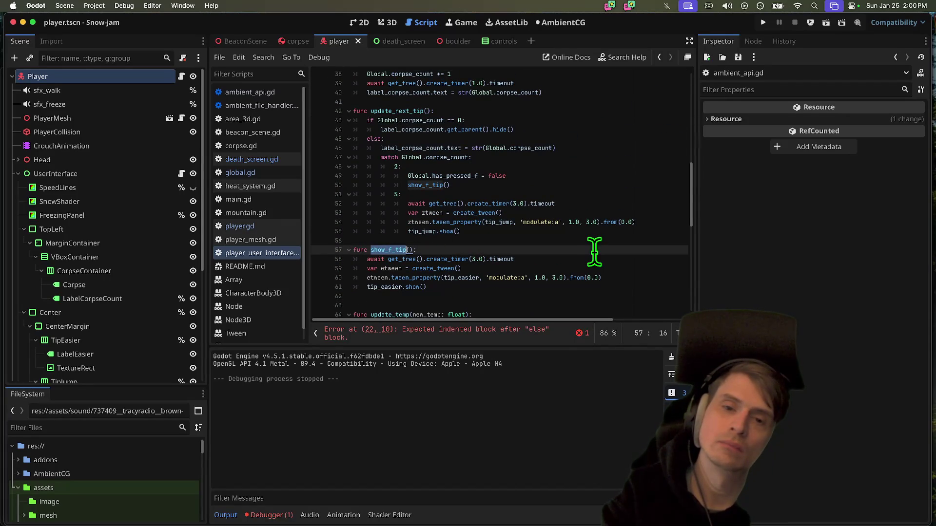
scroll(587, 251, "up", 10)
left_click(483, 204)
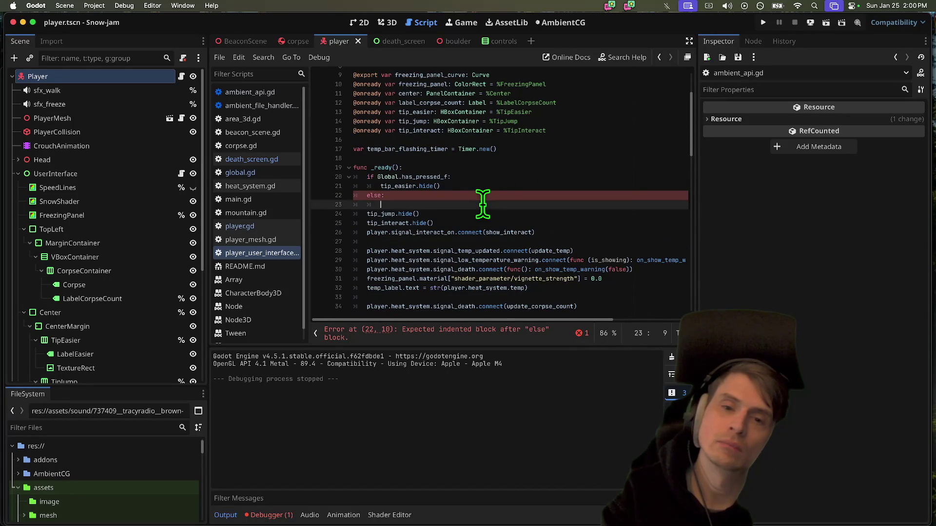
key("super+v")
key("Up")
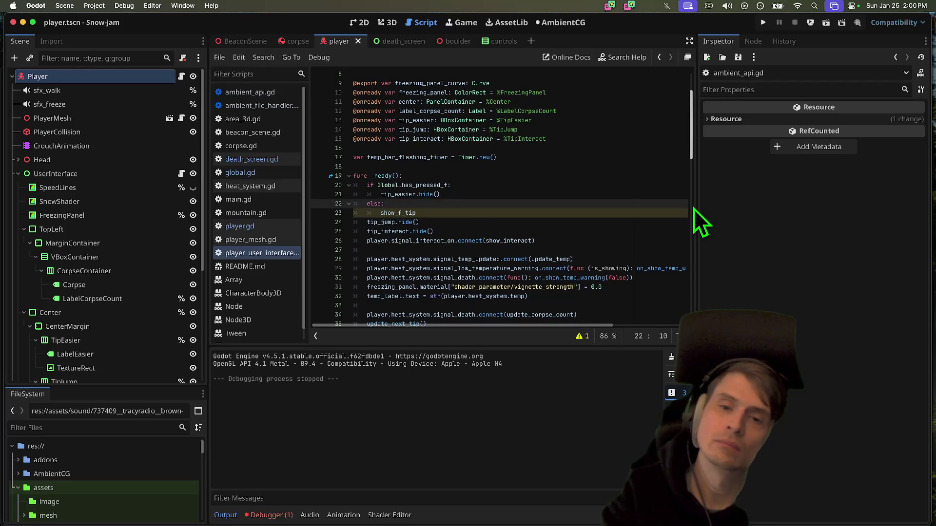
key("Down")
key("End")
type("()")
key("Right")
key("Return")
- Open global.gd and select the false default of has_pressed_f
scroll(472, 263, "down", 5)
scroll(472, 266, "down", 2)
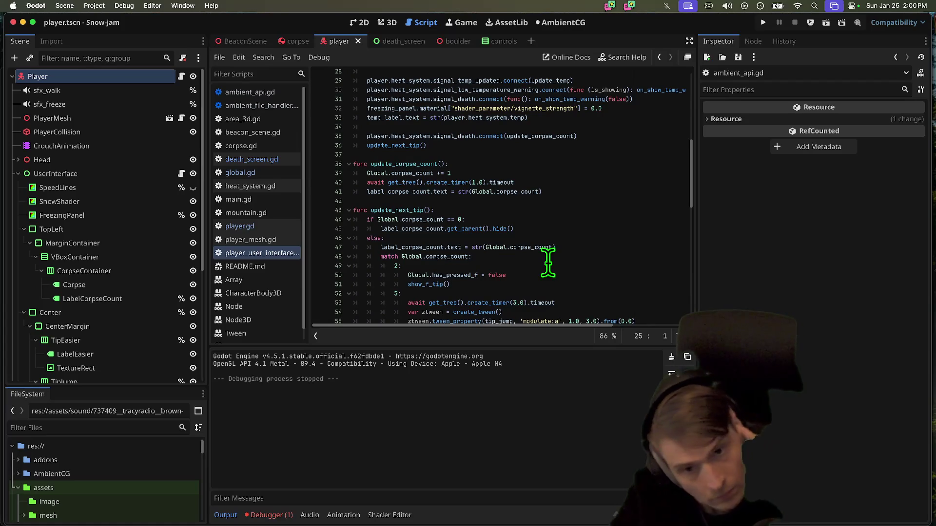
scroll(548, 266, "up", 7)
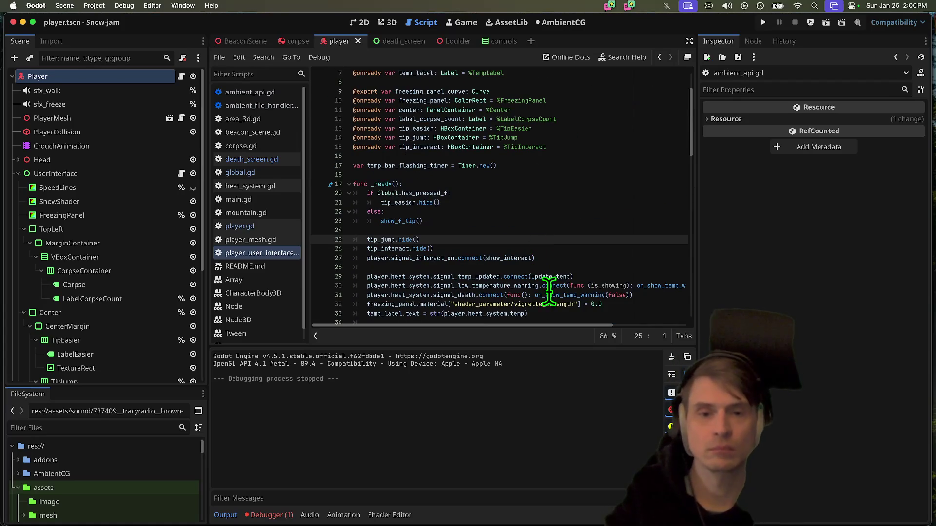
double_click(417, 193)
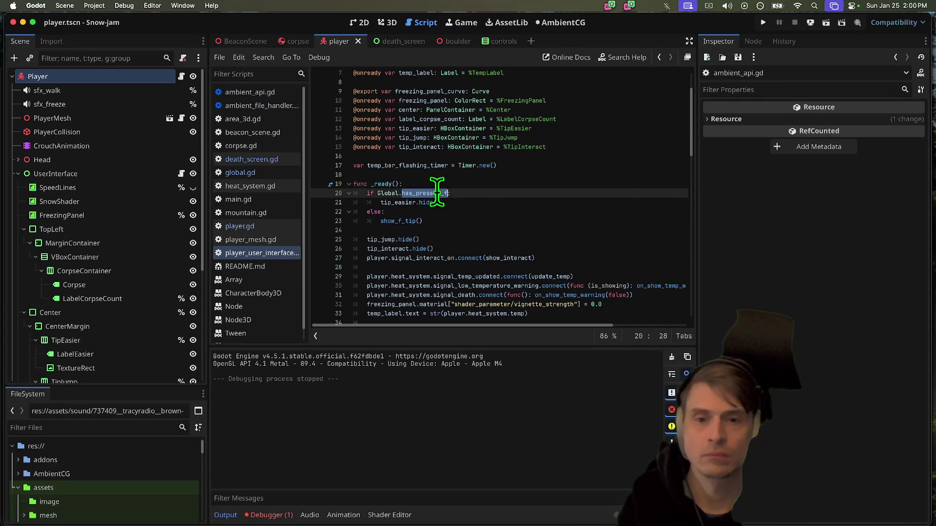
scroll(507, 227, "down", 1)
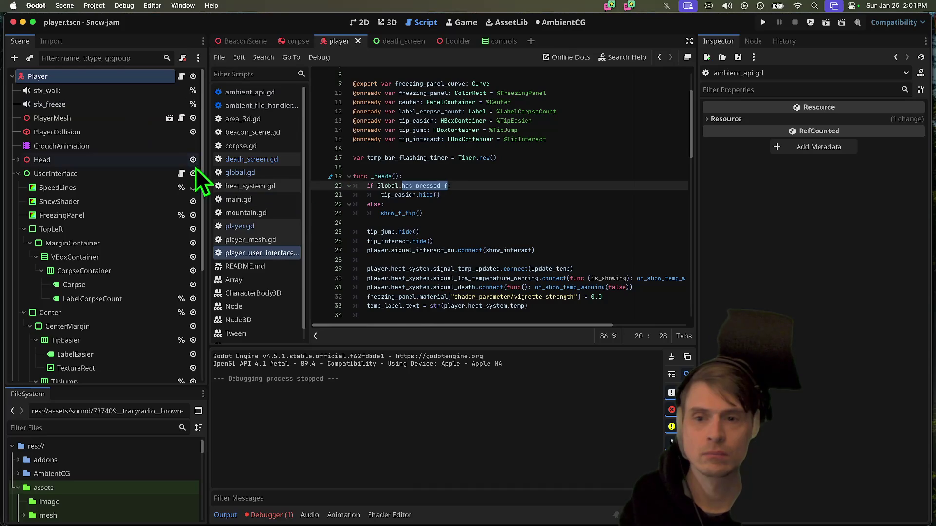
left_click(258, 174)
left_click(550, 162)
key("alt+shift+Left")
- Retype the has_pressed_f default in global.gd as true
type("true")
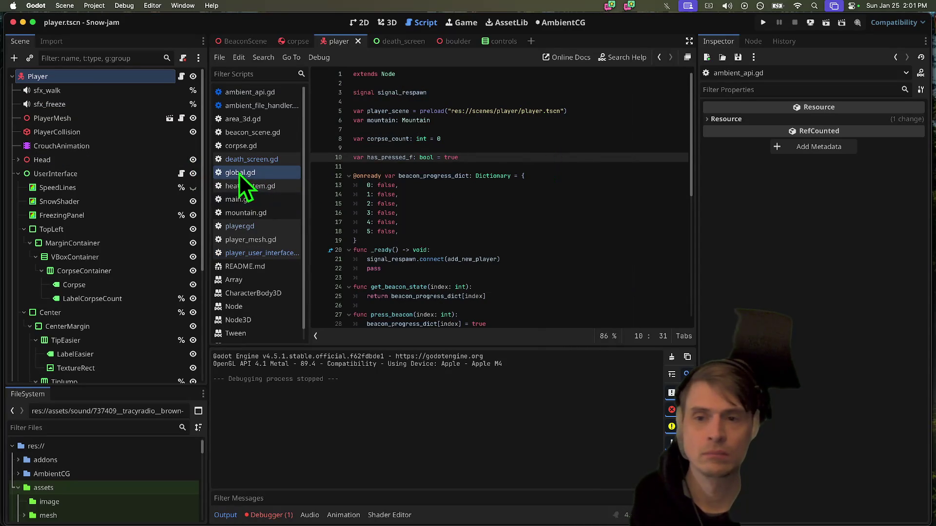
left_click(248, 159)
left_click(244, 173)
- Run the game, give in with F, respawn with F, then stop the playtest
key("super+b")
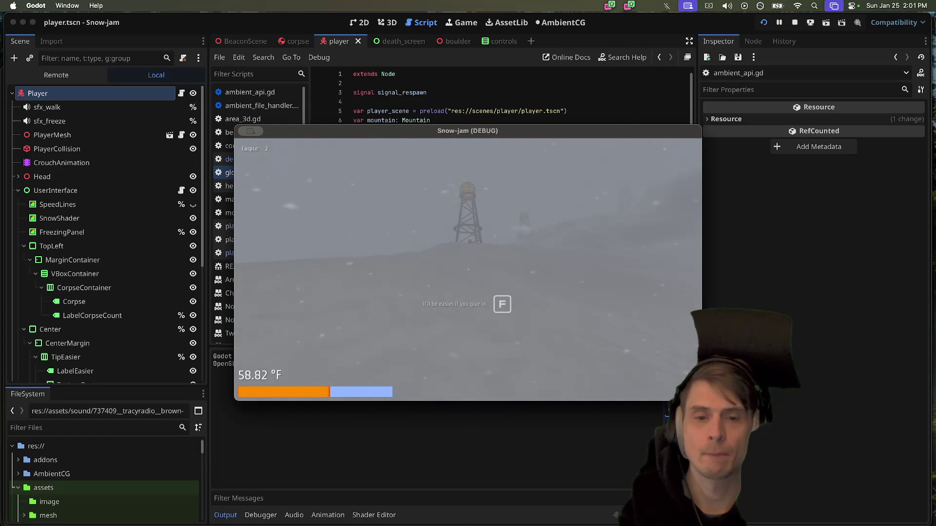
key("f")
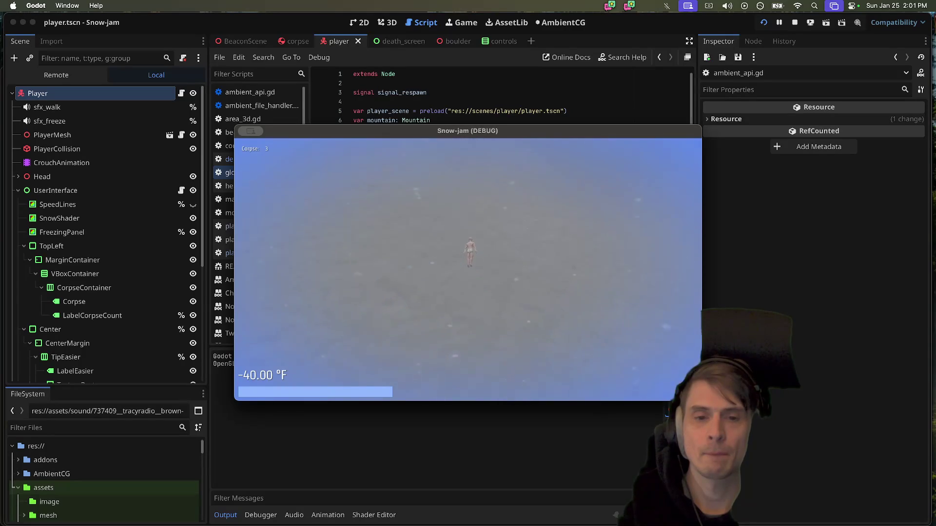
key("f")
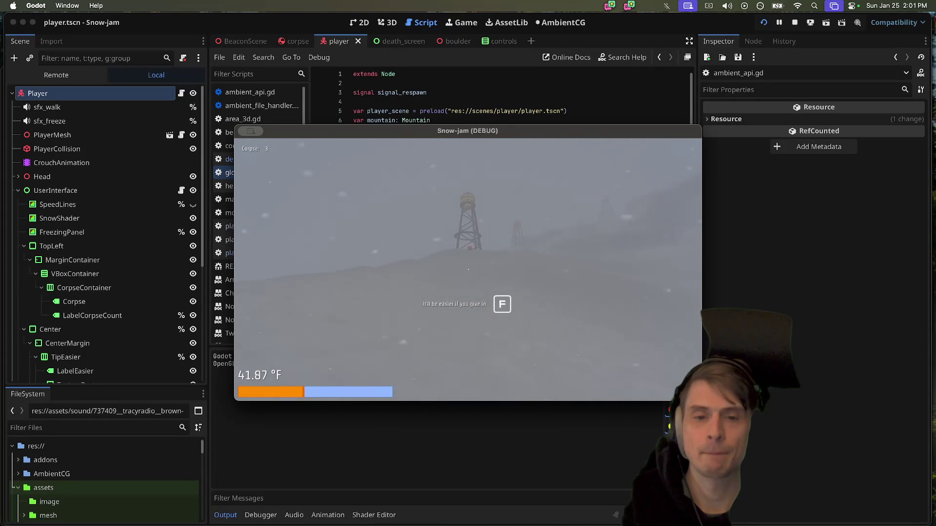
key("Escape")
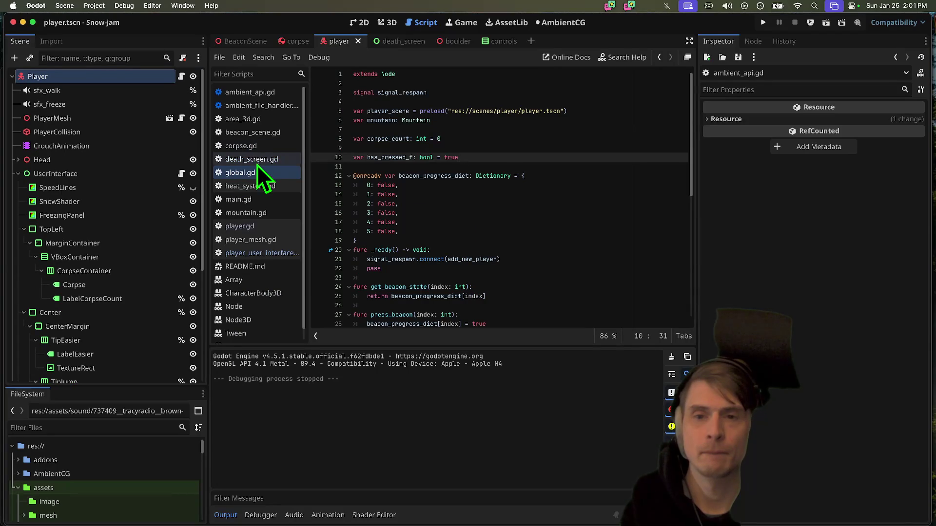
- In player_user_interface.gd, move tip_easier.hide() out of the if and delete the else line
scroll(401, 205, "down", 5)
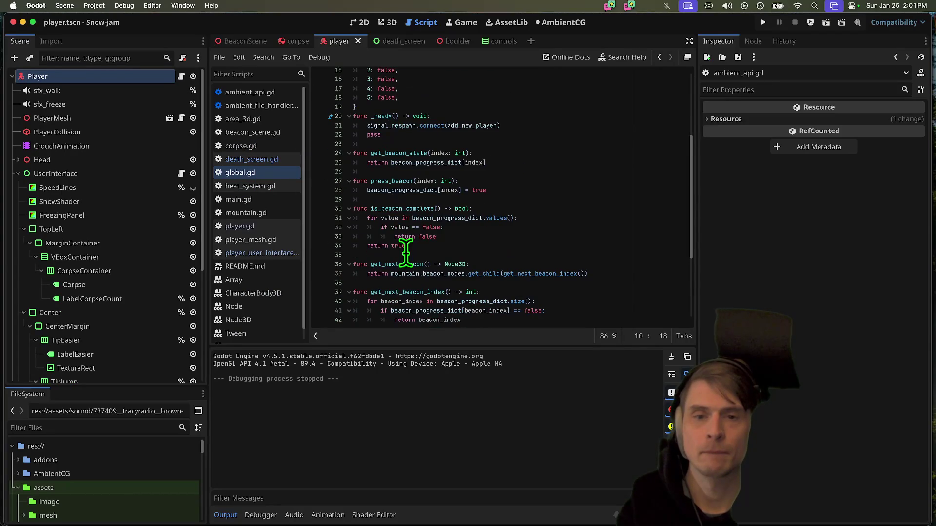
left_click(276, 253)
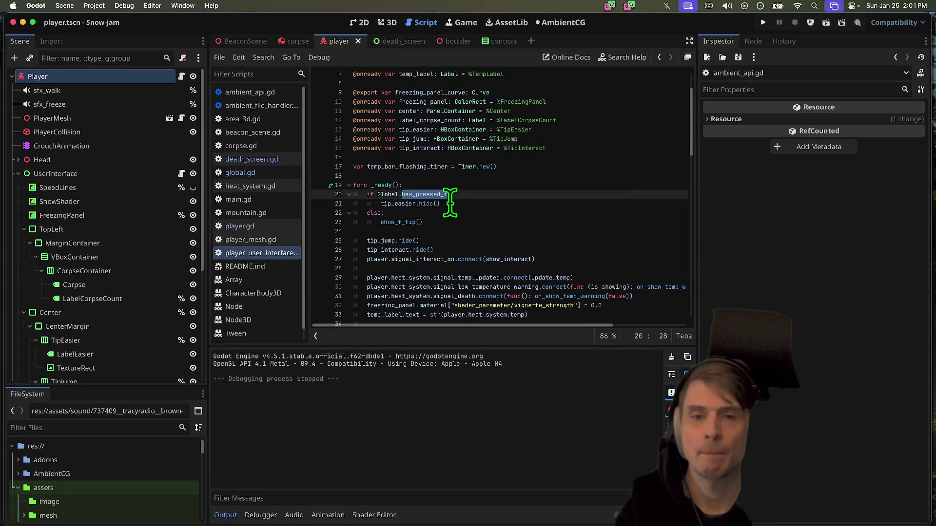
left_click(489, 213)
left_click(491, 203)
key("ctrl+x")
key("Down")
key("Down")
key("ctrl+v")
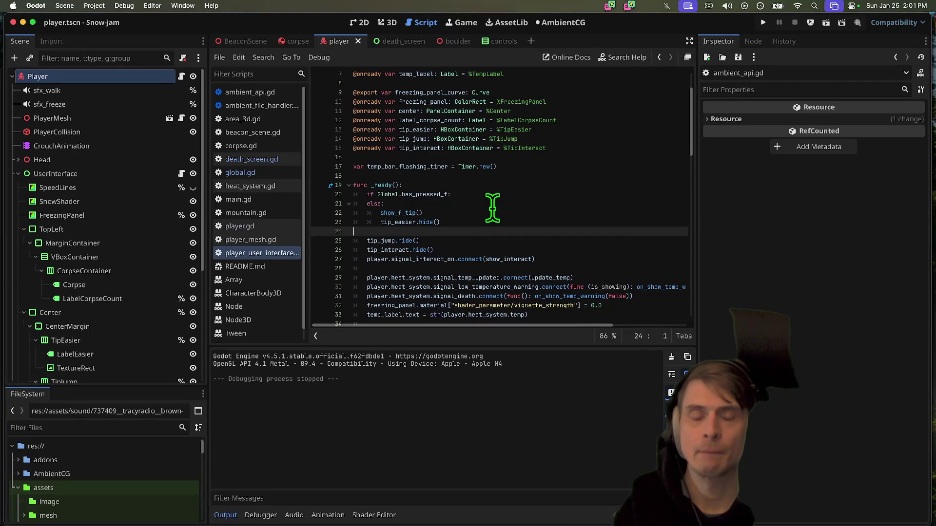
key("Up")
key("Down")
key("ctrl+shift+k")
key("Up")
key("Up")
key("Up")
key("ctrl+shift+k")
- Make the _ready condition check has_pressed_f == false, save, and briefly run the game
key("Down")
key("shift+Up")
key("shift+Up")
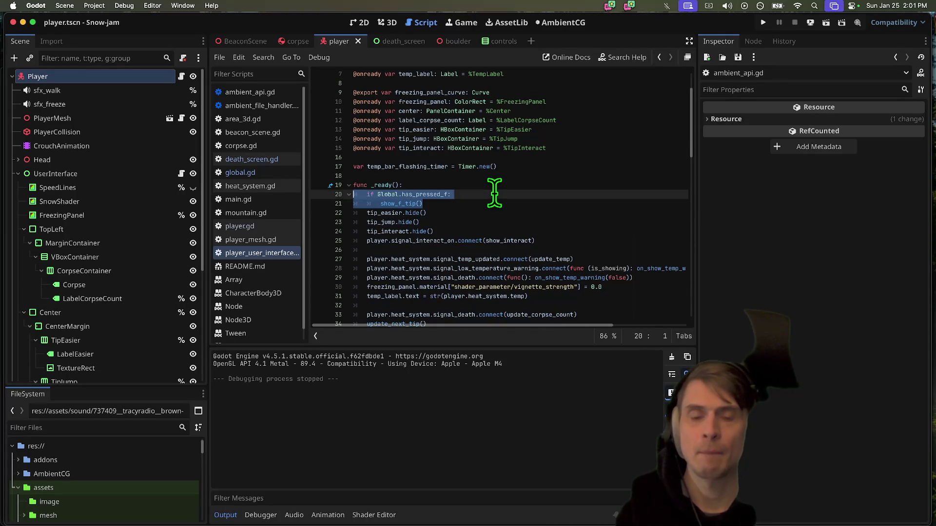
key("End")
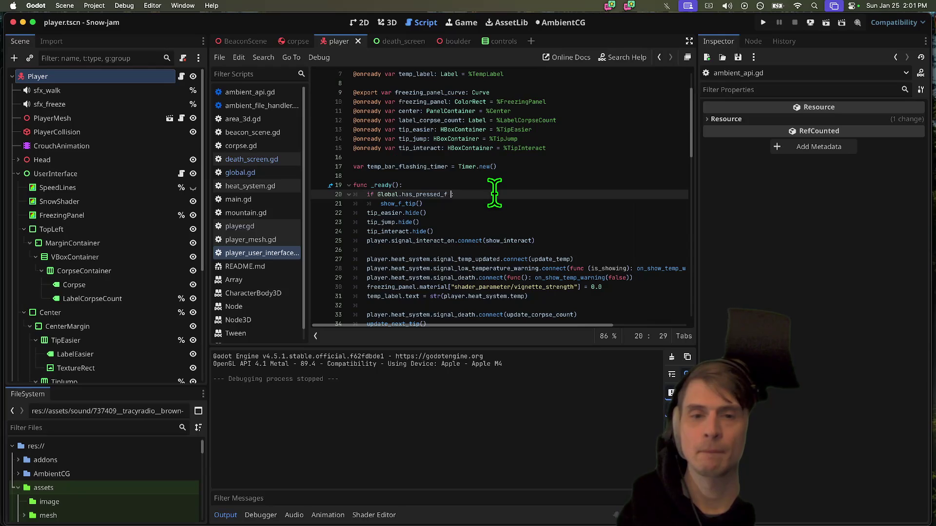
type("se")
key("super+s")
key("super+b")
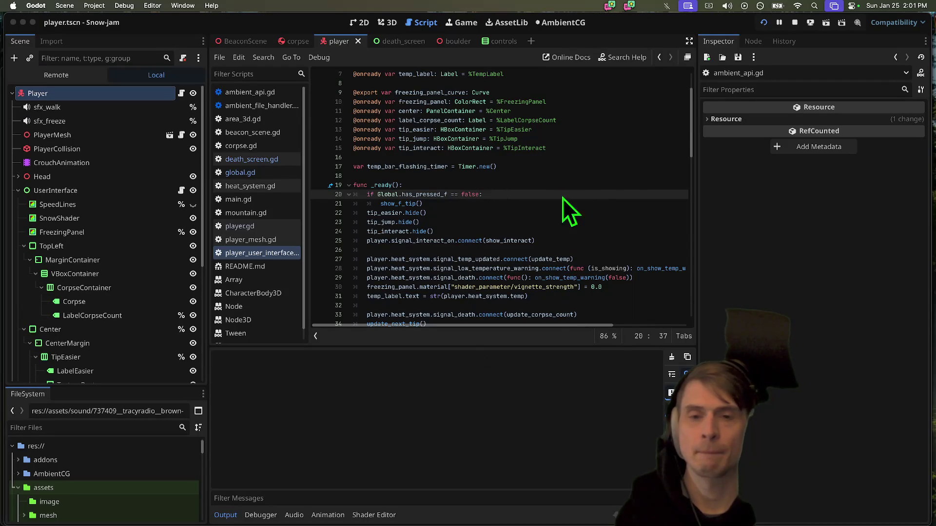
key("super+q")
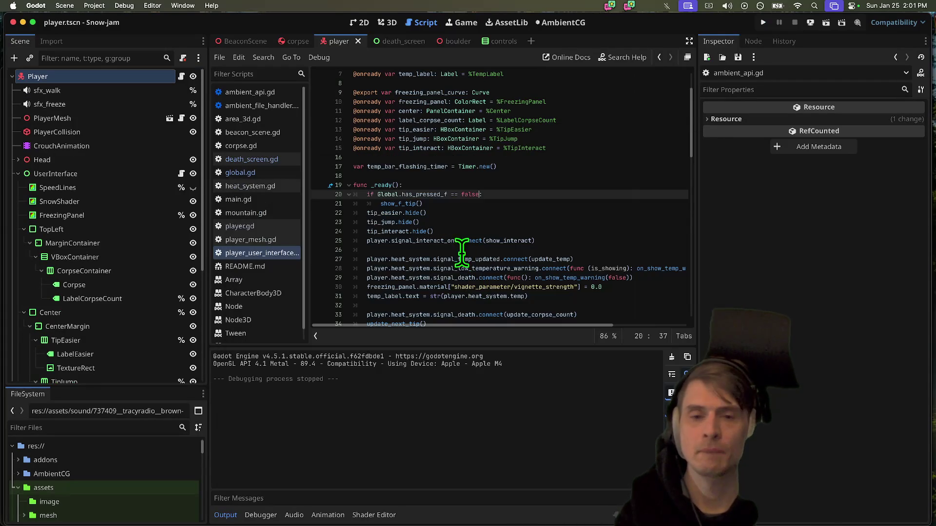
- Move the has_pressed_f check from the top of _ready to after update_next_tip(), then rerun
triple_click(468, 195)
key("BackSpace")
scroll(470, 250, "down", 5)
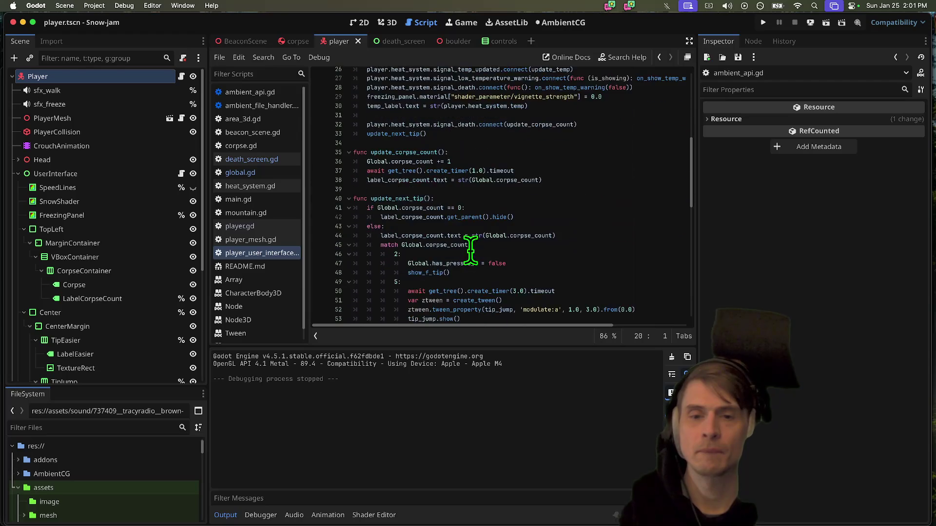
scroll(470, 250, "up", 3)
left_click(473, 232)
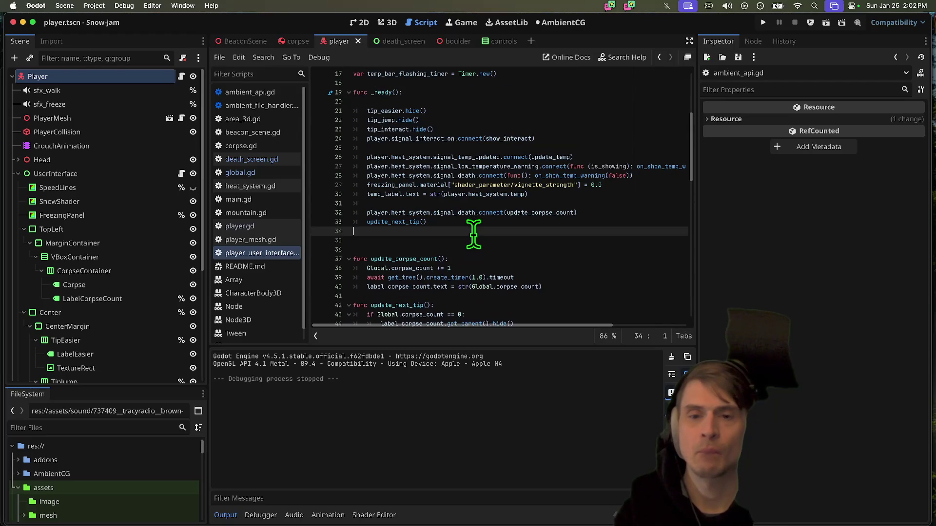
key("super+v")
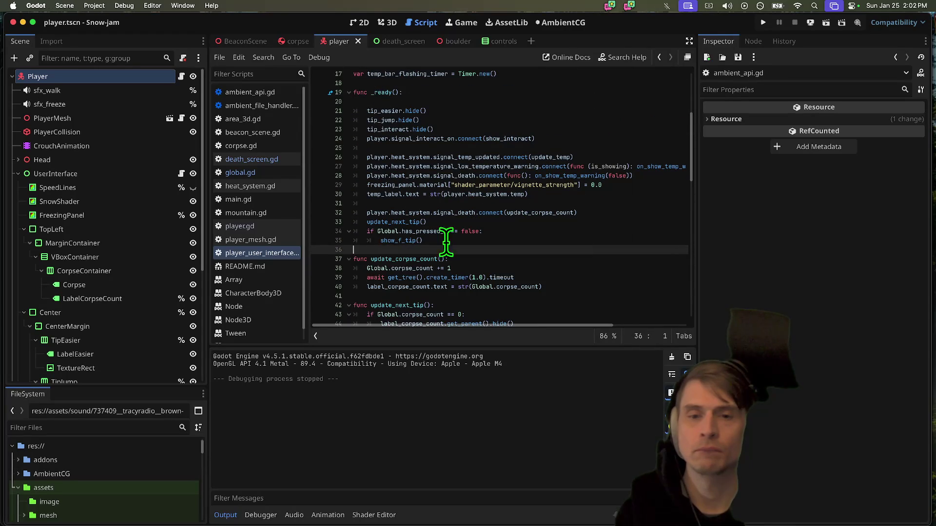
double_click(387, 240)
scroll(452, 209, "up", 3)
left_click(374, 188)
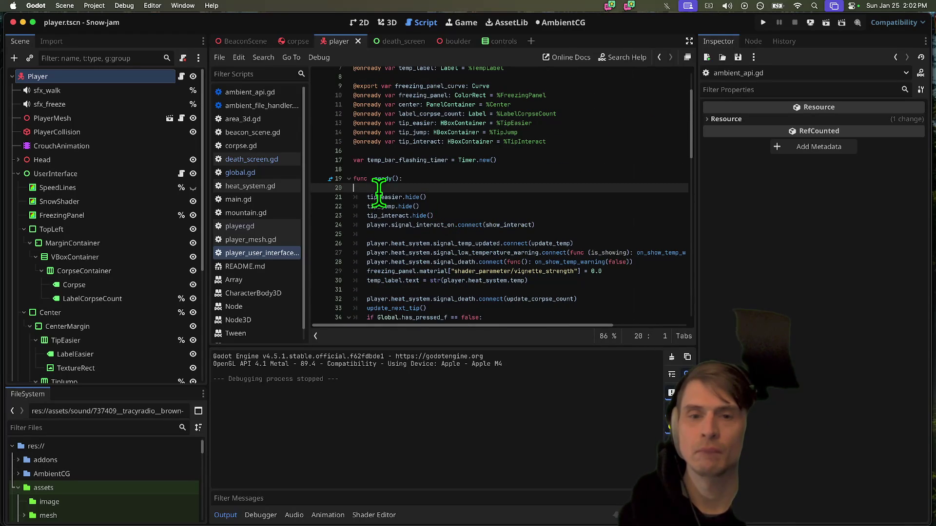
key("Delete")
scroll(509, 251, "down", 10)
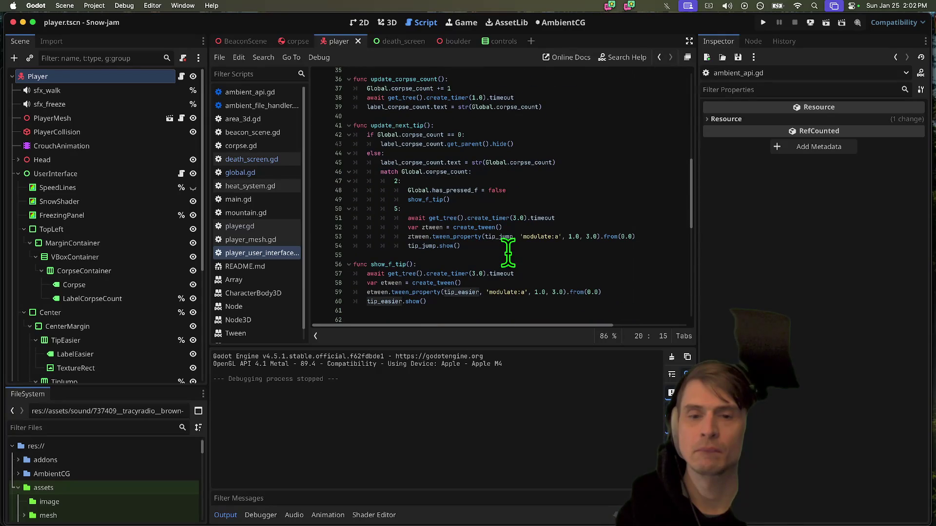
key("super+b")
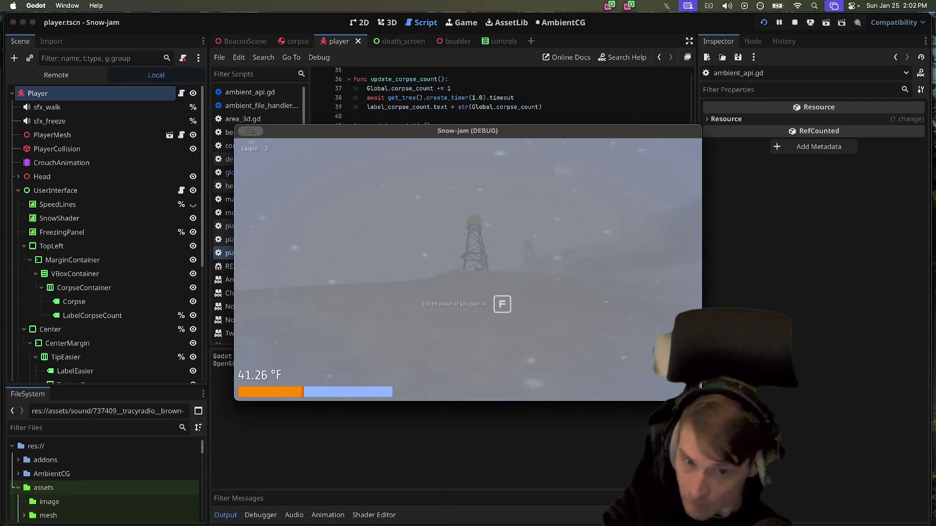
- Give in once more with F, walk forward with W, then stop the playtest
key("f")
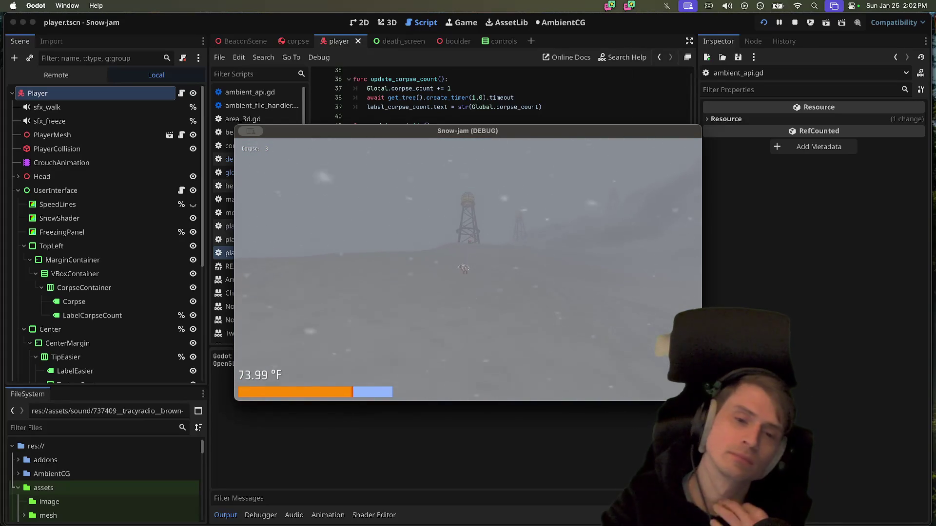
key("w")
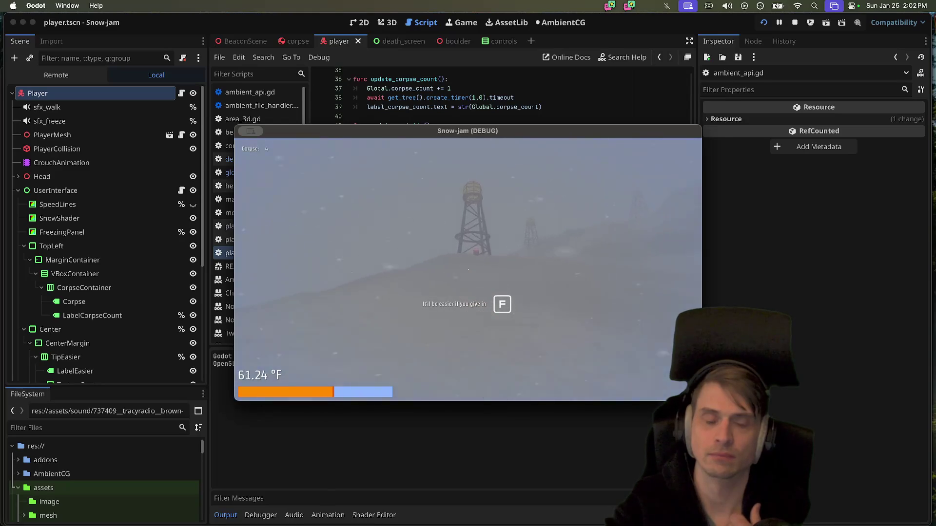
key("super+period")
left_click(501, 247)
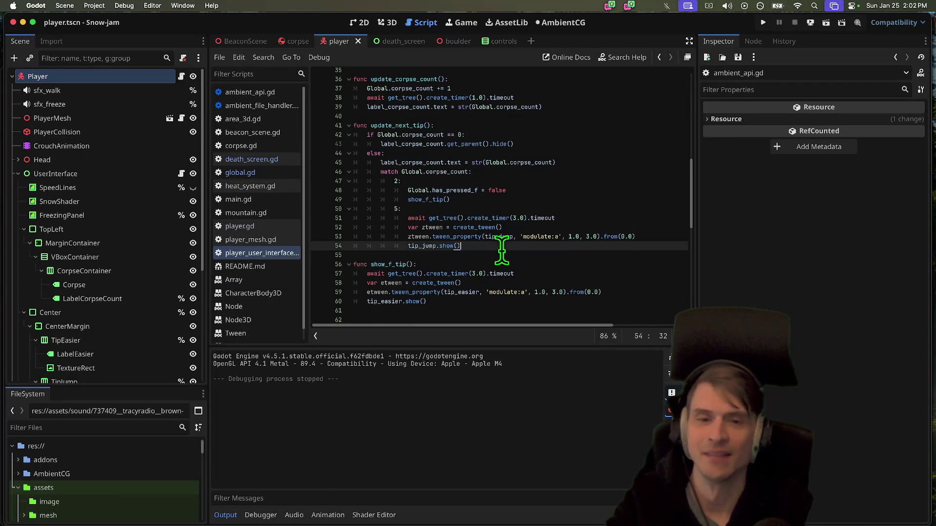
- Add a 10: case after tip_jump.show() containing the has_pressed_f = false reset and show_f_tip()
key("Return")
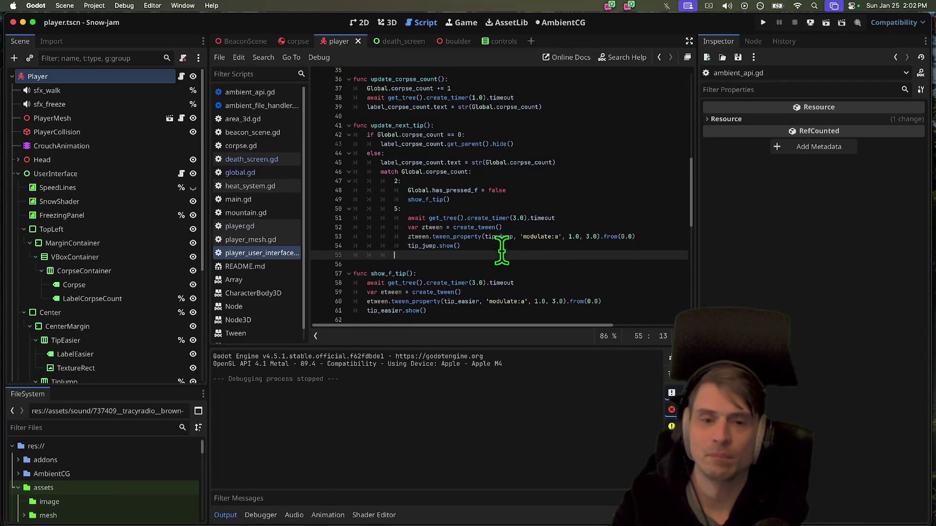
key("Return")
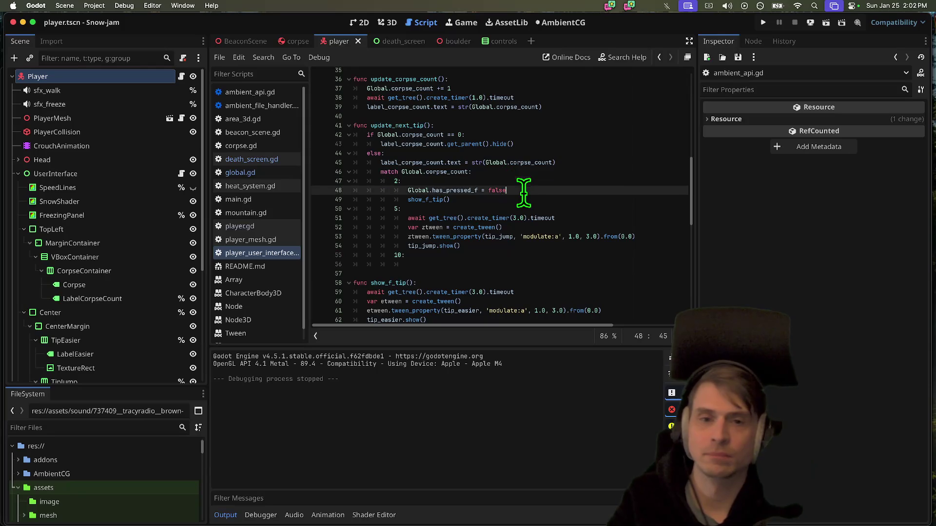
triple_click(524, 193)
left_click_drag(524, 193, 522, 202)
key("ctrl+c")
left_click(505, 268)
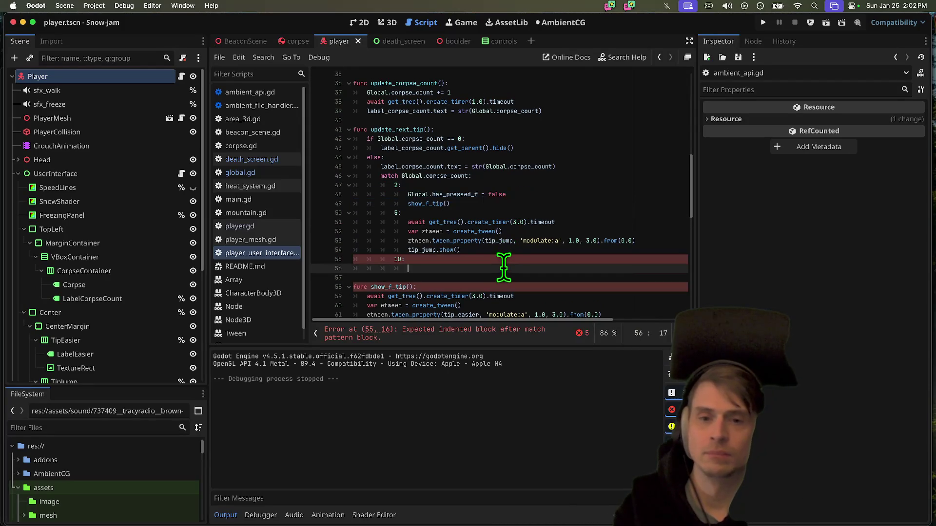
key("ctrl+v")
scroll(523, 308, "down", 2)
left_click(523, 309)
key("BackSpace")
left_click(251, 212)
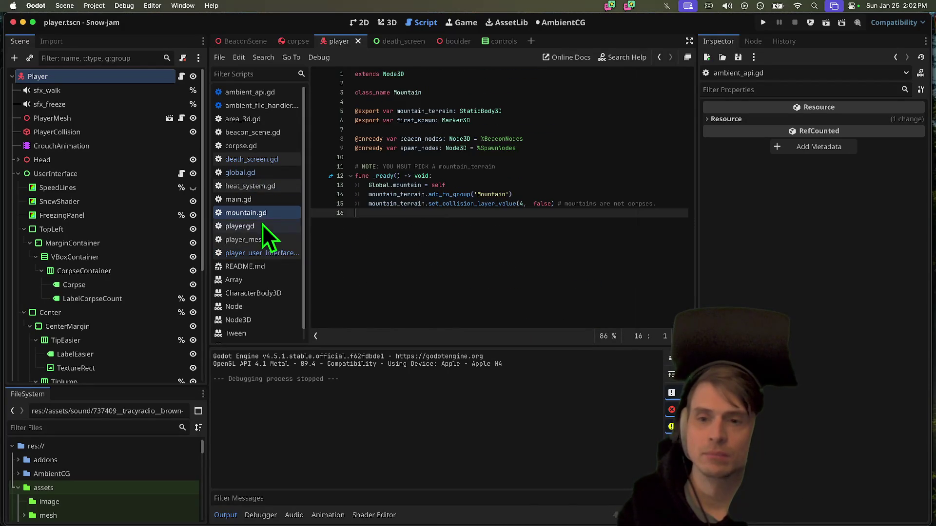
- In player.gd, find the custom input handler and open a new indented line after the interact block
left_click(284, 226)
key("ctrl+f")
type("custo")
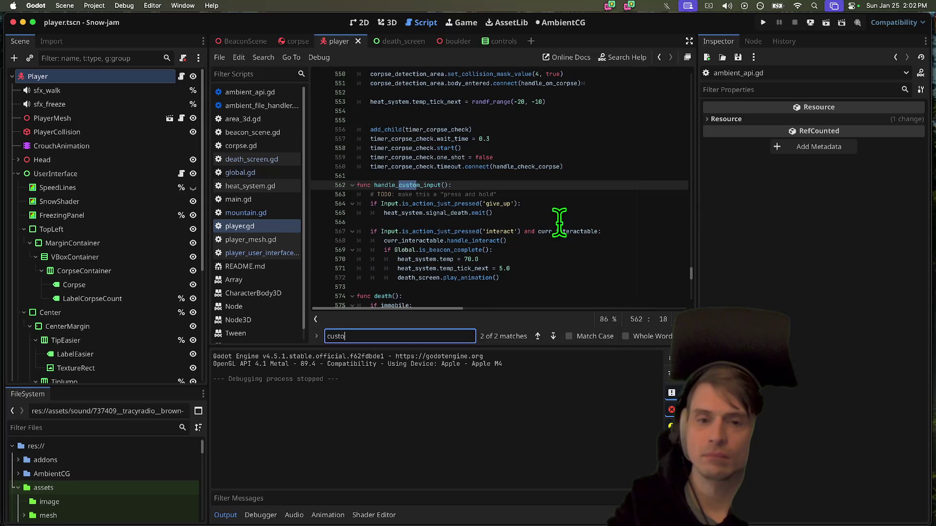
key("Escape")
left_click(559, 222)
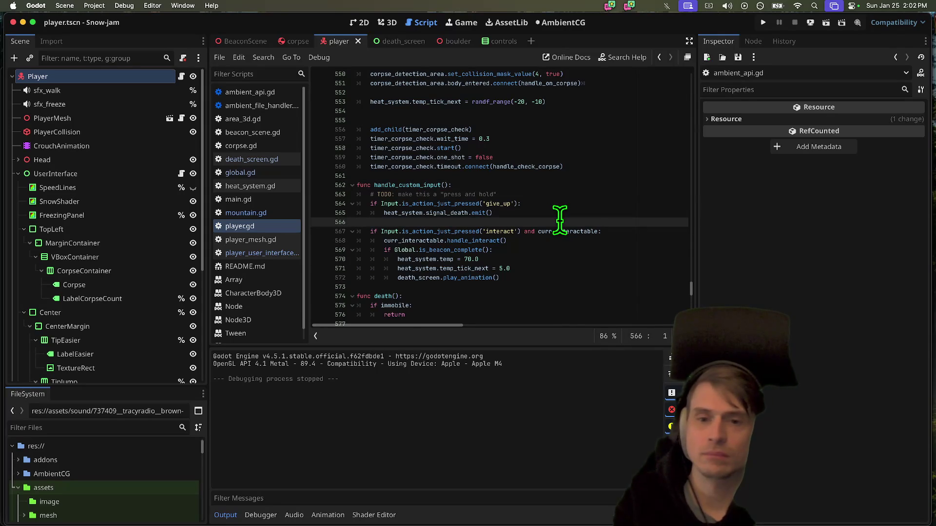
left_click(568, 286)
key("Return")
key("Return")
key("Up")
key("Up")
key("Tab")
key("Return")
- Add a give_up just-pressed check with 'and Global.has_pressed_f == false', fill its body, and run
type("put.is")
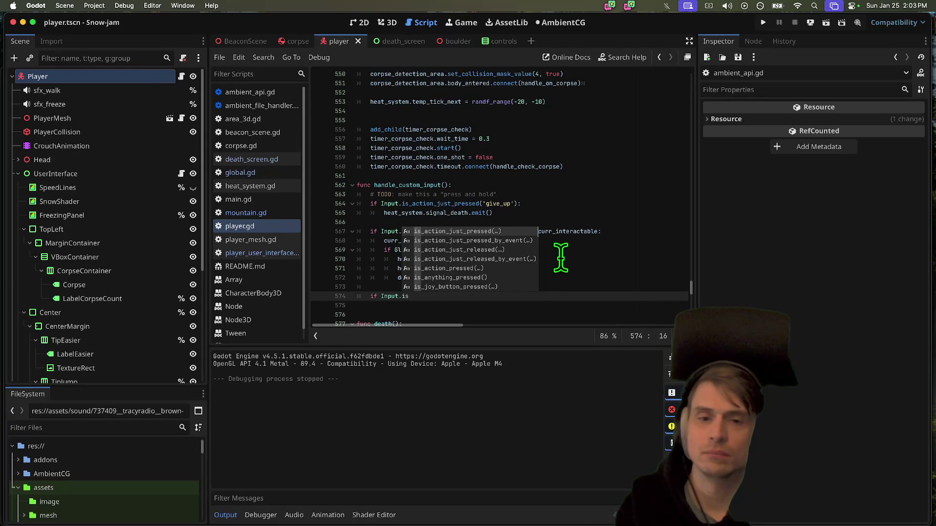
key("Return")
key("Down")
key("Down")
key("Down")
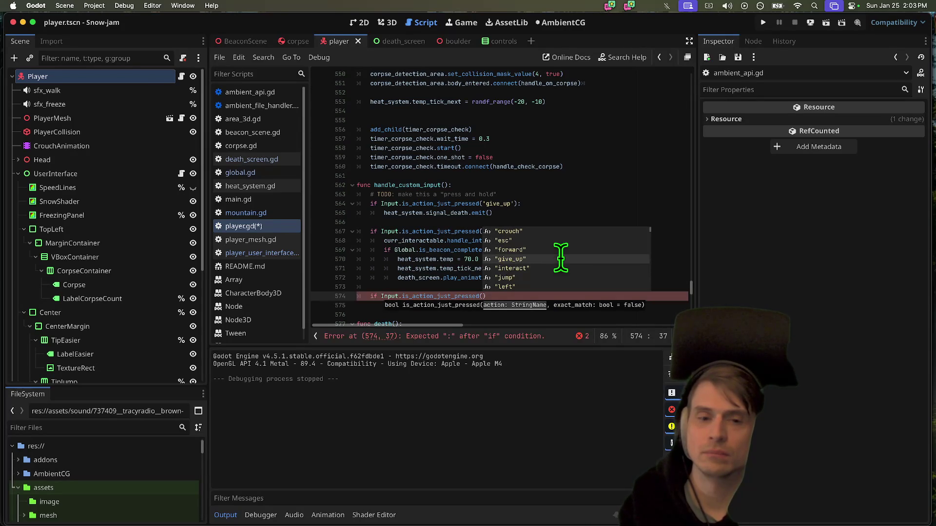
key("Return")
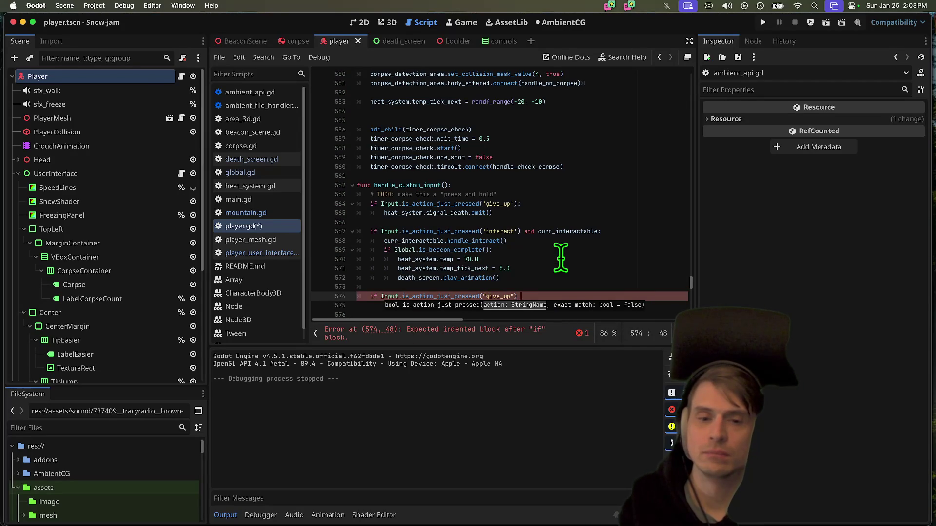
type("Global")
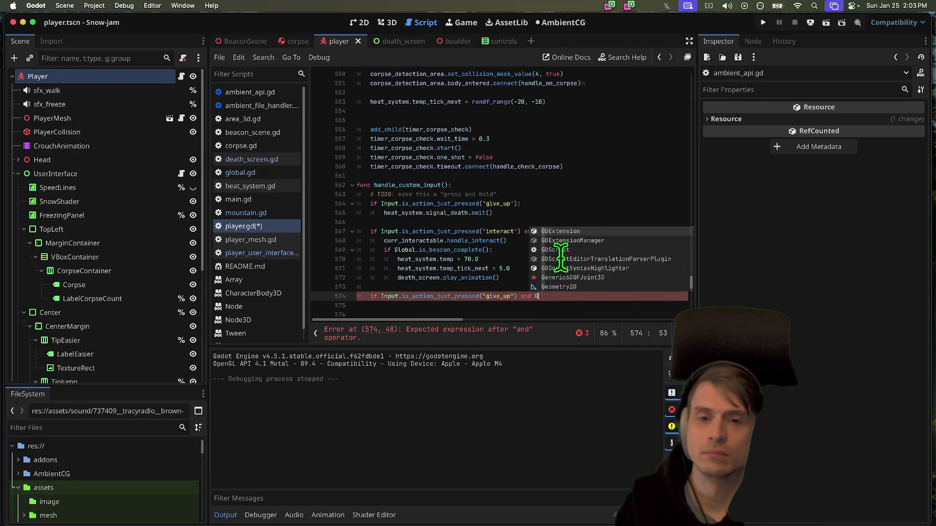
type(".")
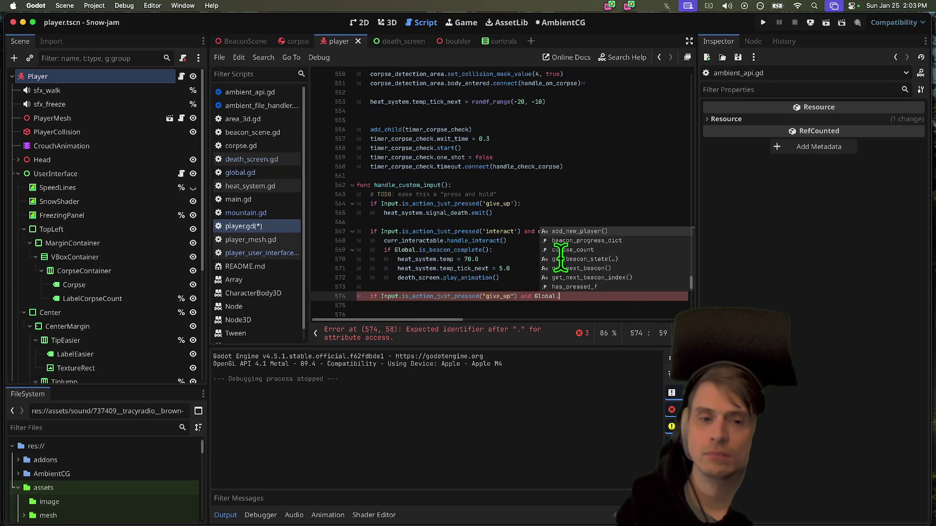
type("has")
key("Return")
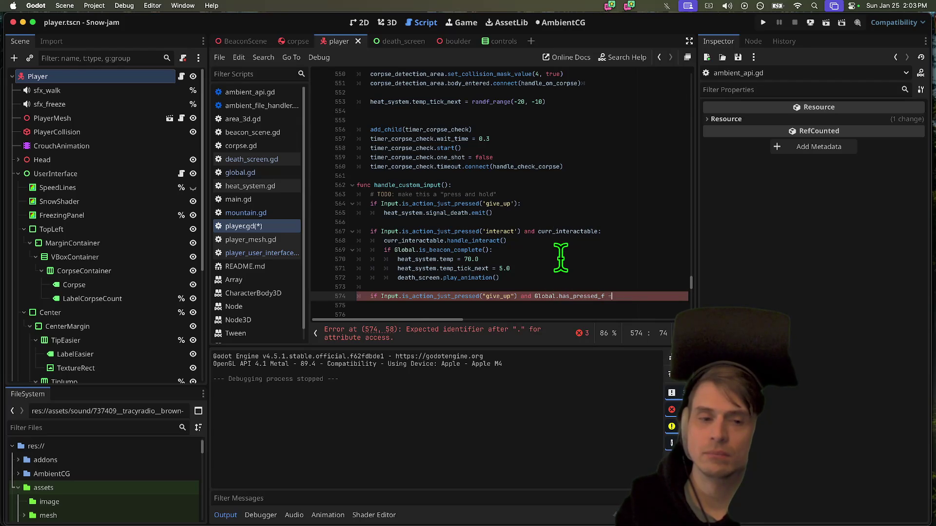
type(":")
key("Return")
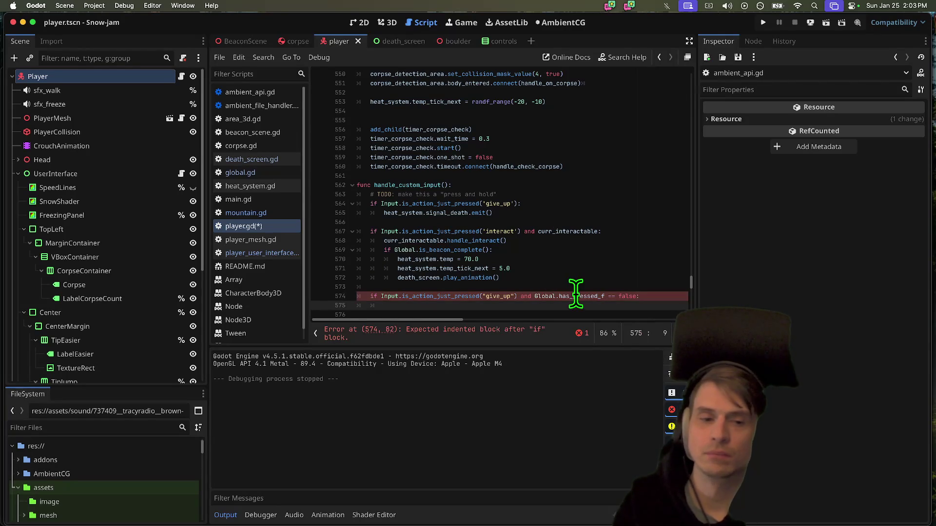
double_click(575, 296)
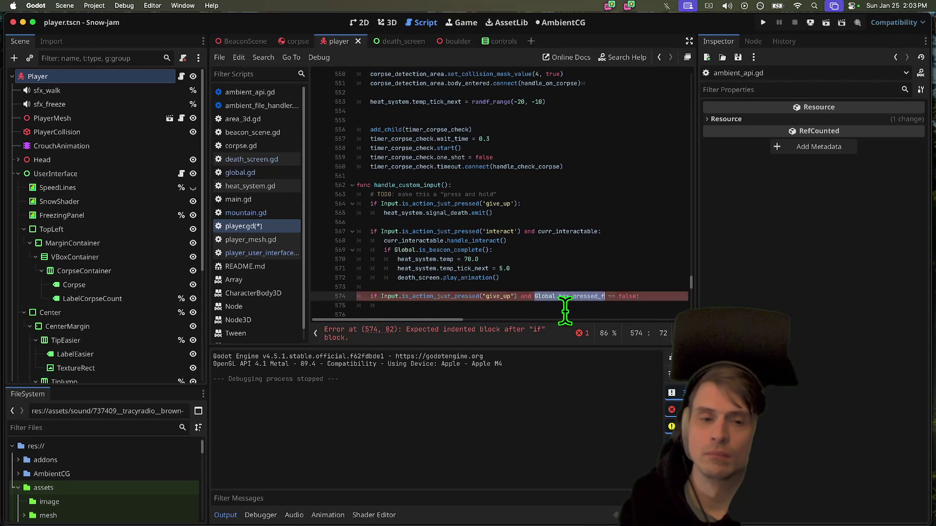
key("super+c")
key("Down")
key("super+v")
key("super+b")
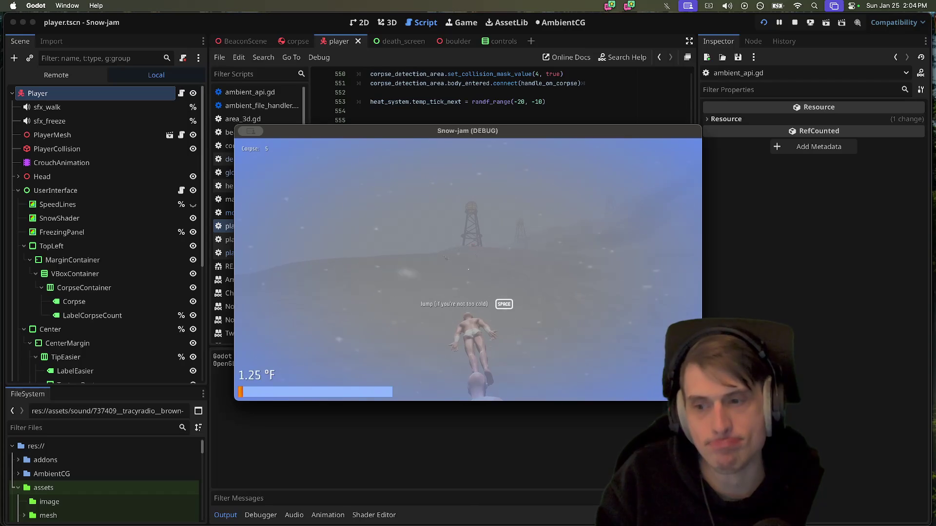
- Stop the playtest after playing with the jump tip showing
key("Escape")
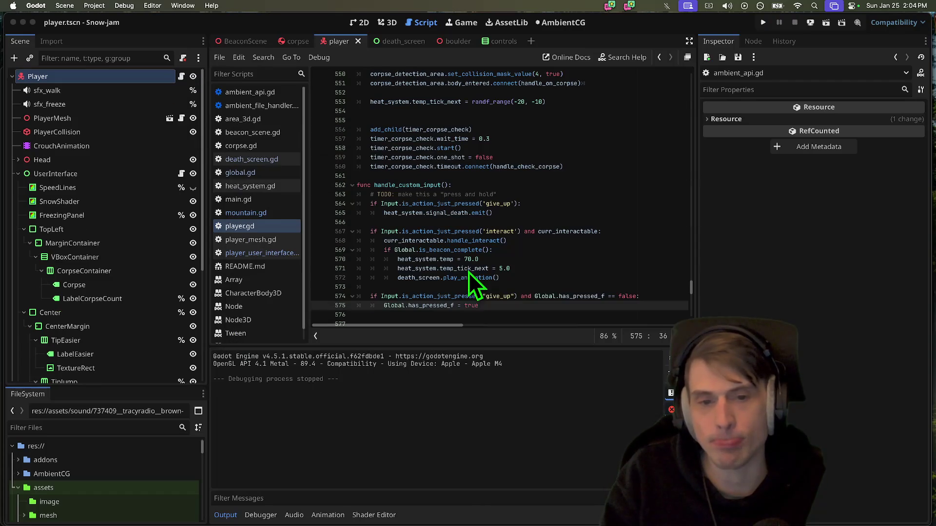
- Add a VBoxContainer under CenterMargin and move TipEasier through TipInteract into it
left_click(361, 23)
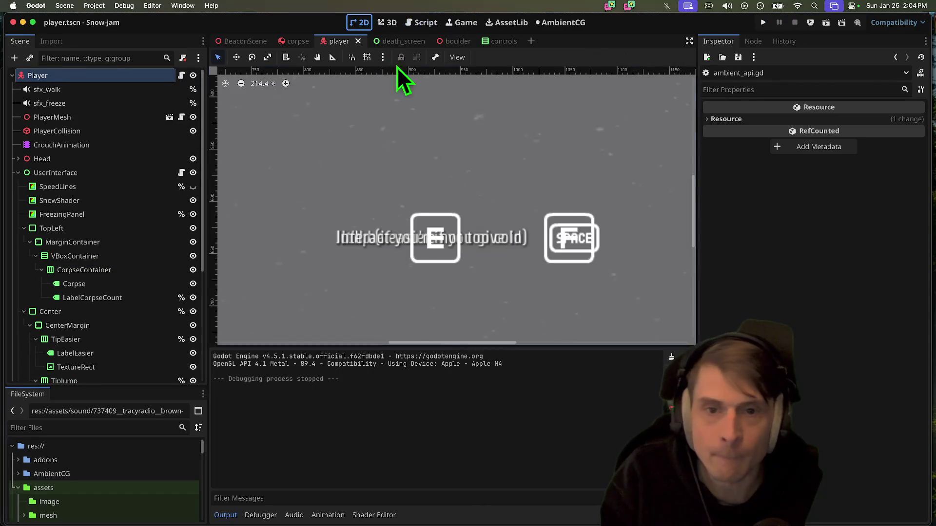
scroll(98, 293, "down", 5)
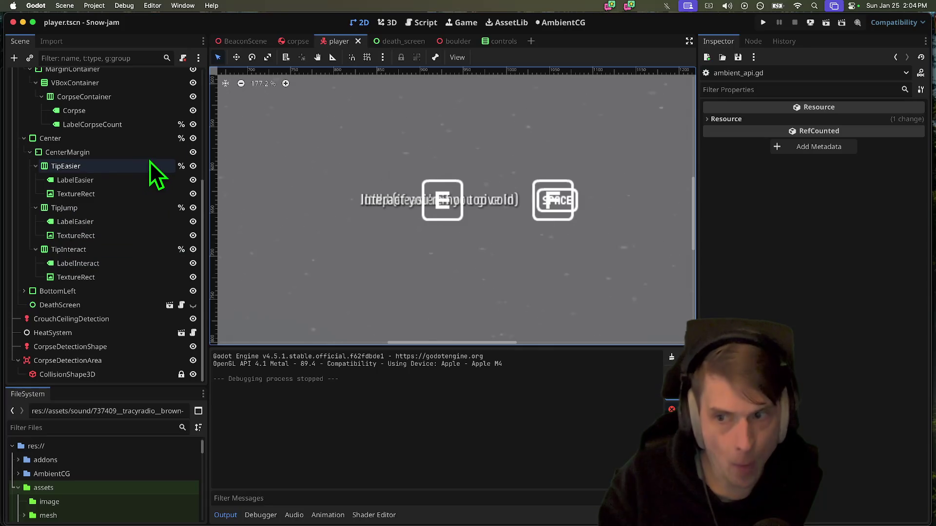
left_click(127, 152)
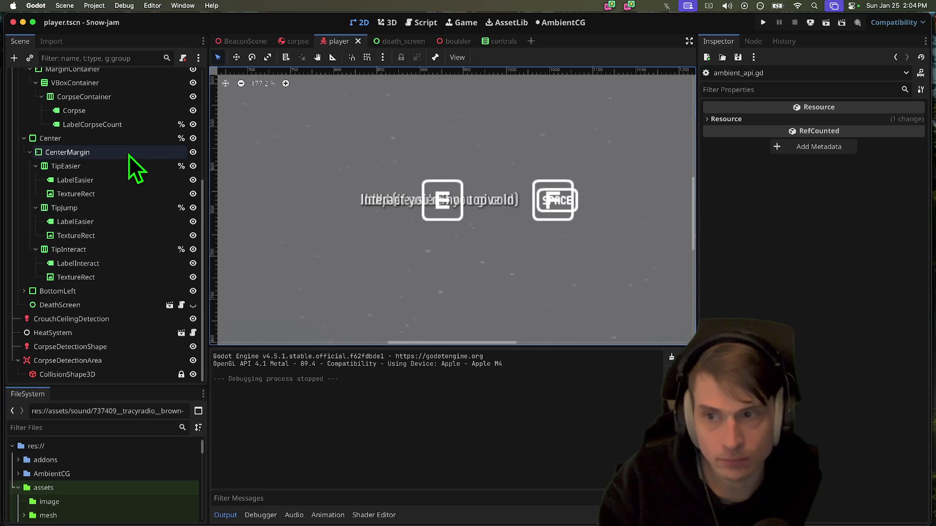
key("ctrl+a")
type("vbox")
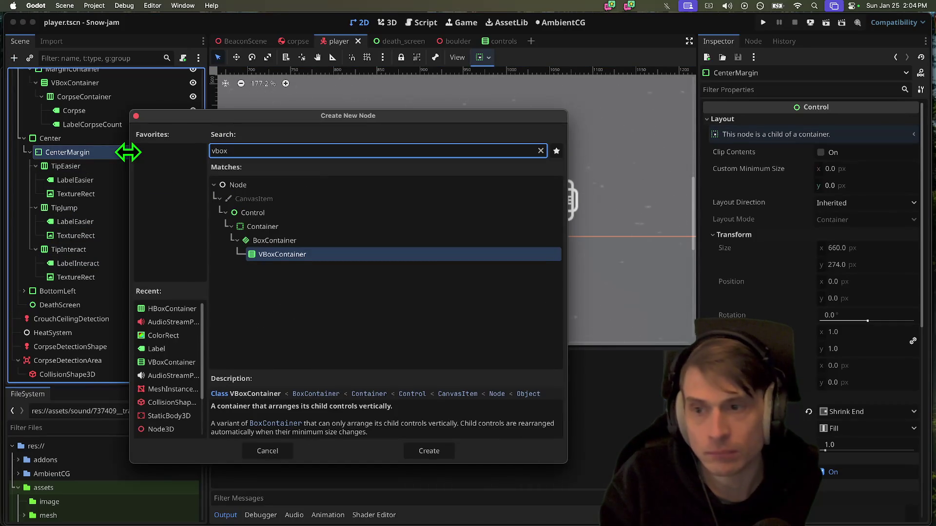
key("Return")
mouse_move(118, 294)
left_mouse_down()
mouse_move(115, 157)
mouse_move(101, 169)
left_mouse_up()
left_click(108, 179)
left_click(97, 265, "shift")
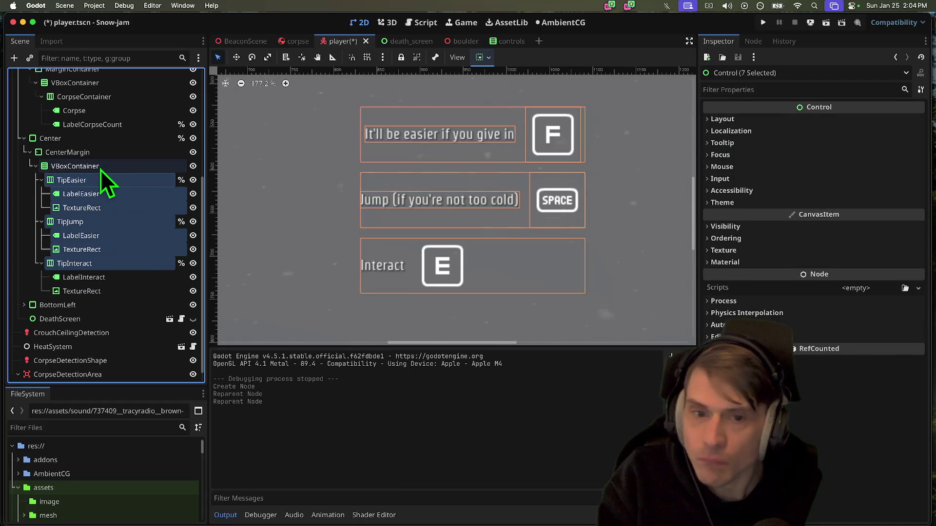
- Set the VBoxContainer's Separation constant override to 8 and save the scene
left_click(107, 166)
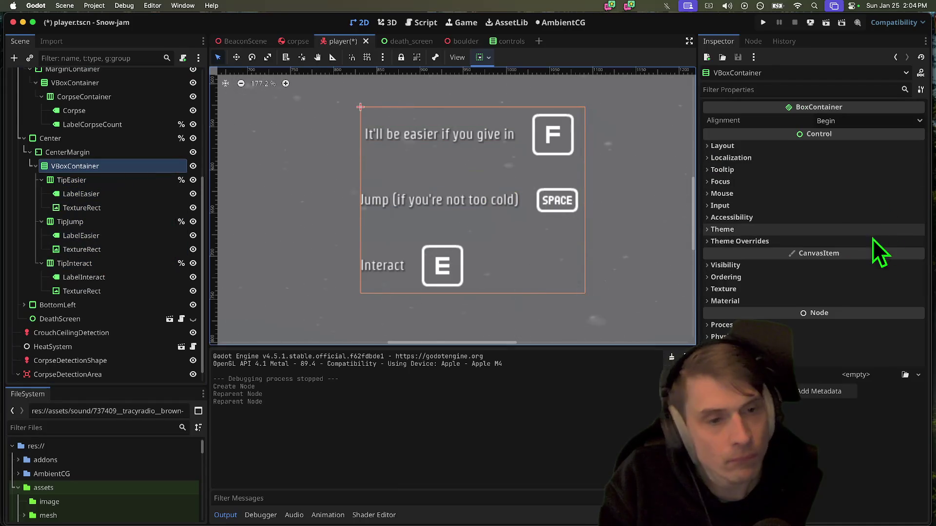
left_click(814, 242)
left_click(780, 253)
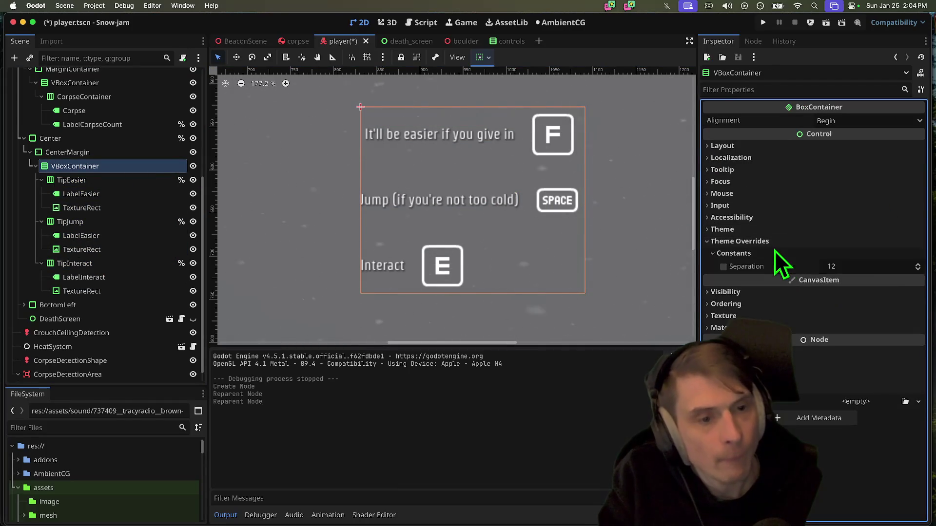
left_click(194, 165)
left_click(194, 166)
left_click(193, 180)
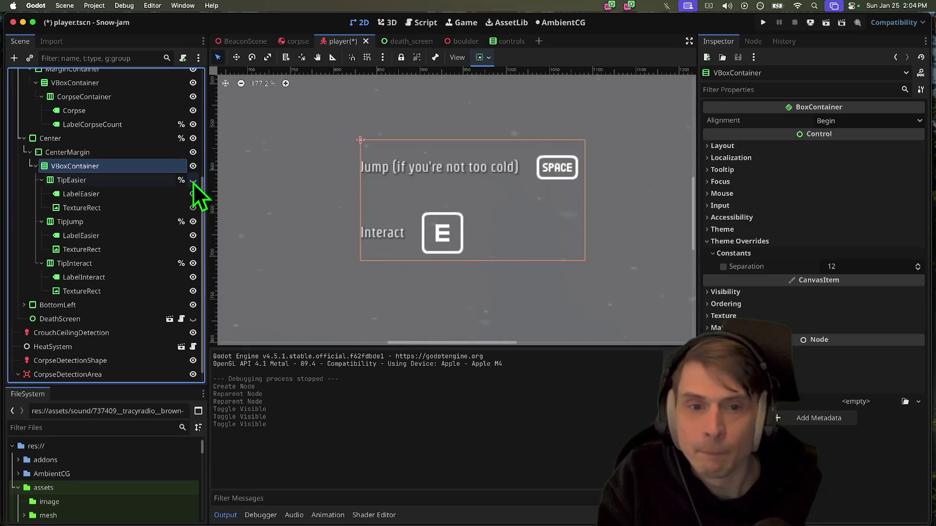
left_click(193, 180)
left_click(876, 267)
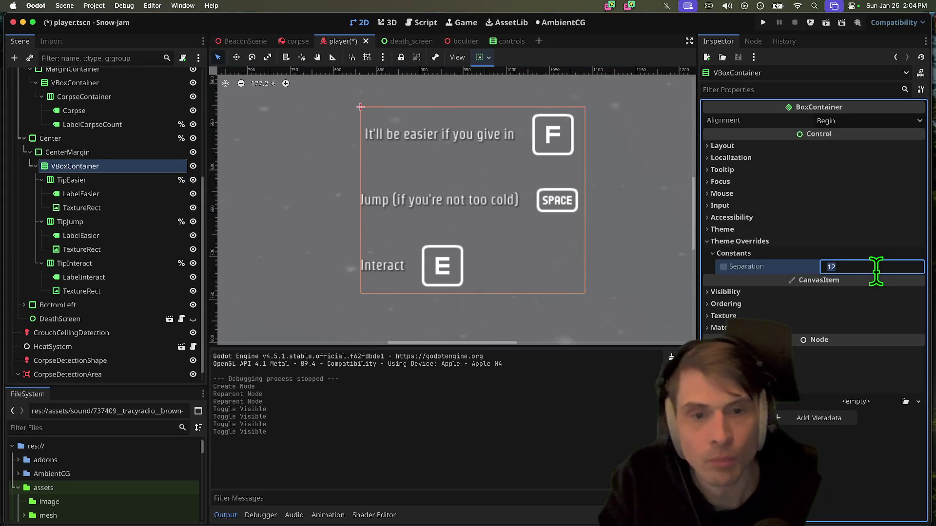
type("10")
key("Return")
double_click(872, 271)
type("8")
key("Return")
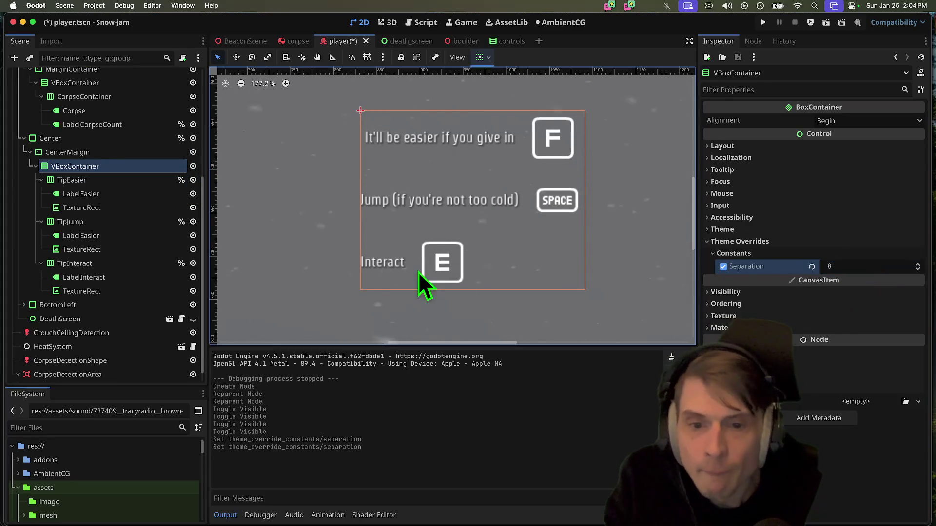
key("super+s")
- Check each tip row's alignment and set the TipInteract row to Center
left_click(135, 178)
left_click(134, 168)
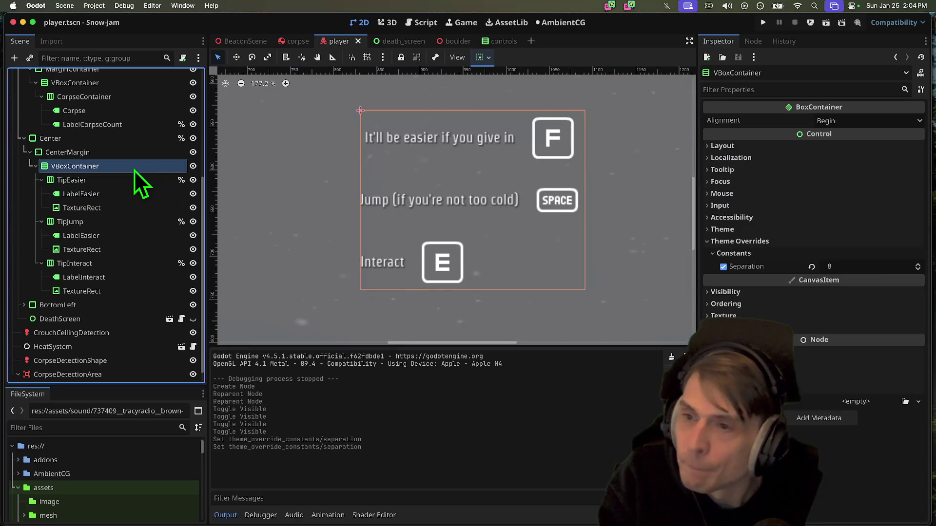
left_click(98, 185)
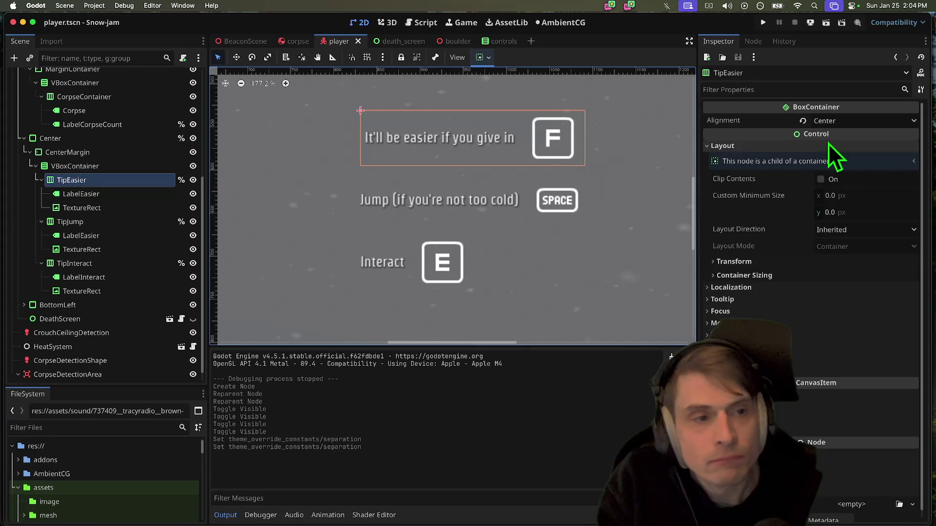
left_click(824, 123)
left_click(122, 222)
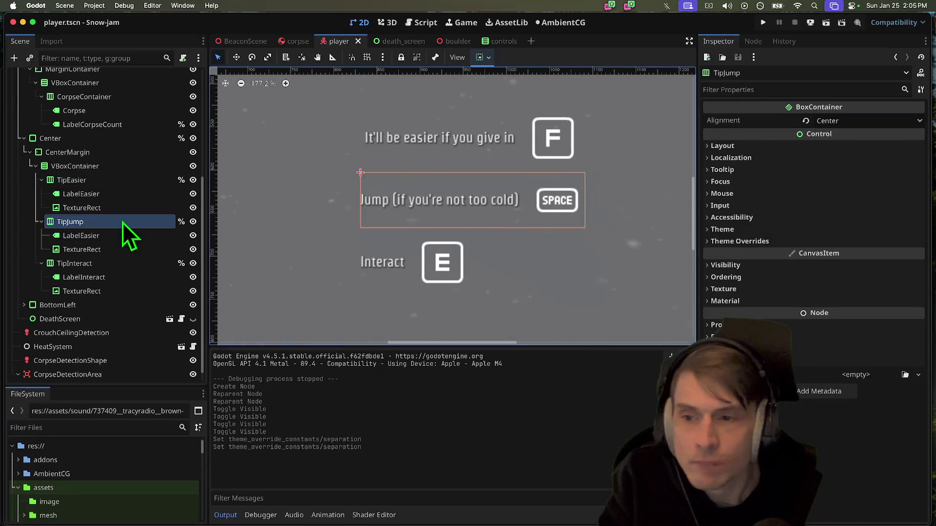
left_click(128, 263)
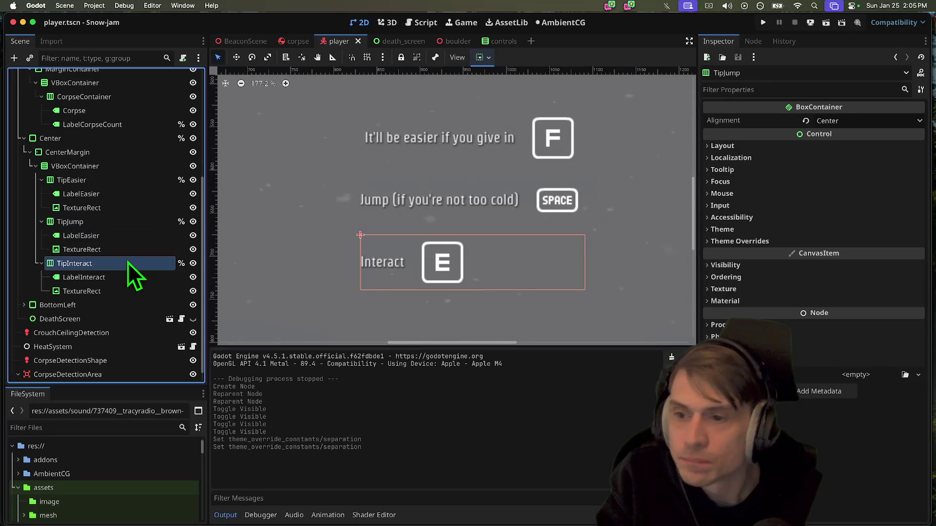
left_click(819, 122)
left_click(835, 149)
scroll(548, 234, "down", 2)
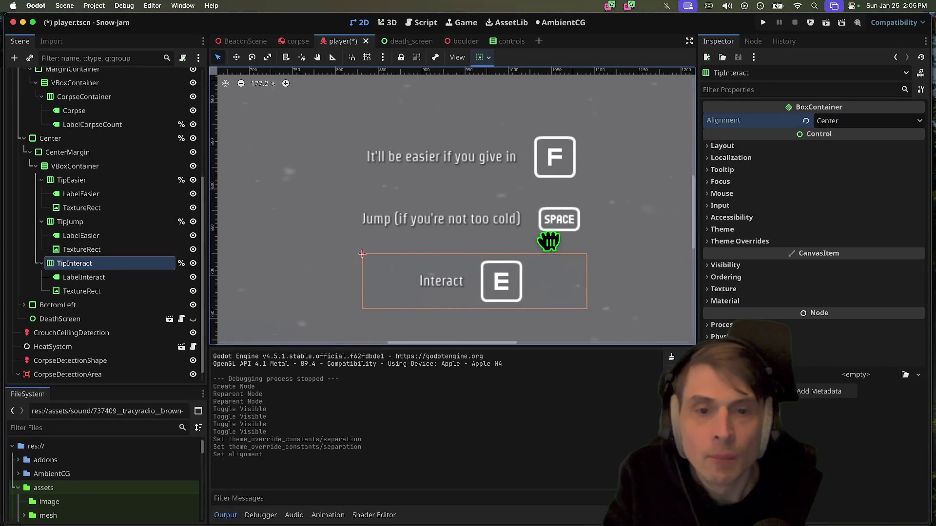
- Save the scene and capture a screenshot of the centred tips panel
left_click(645, 218)
key("super+s")
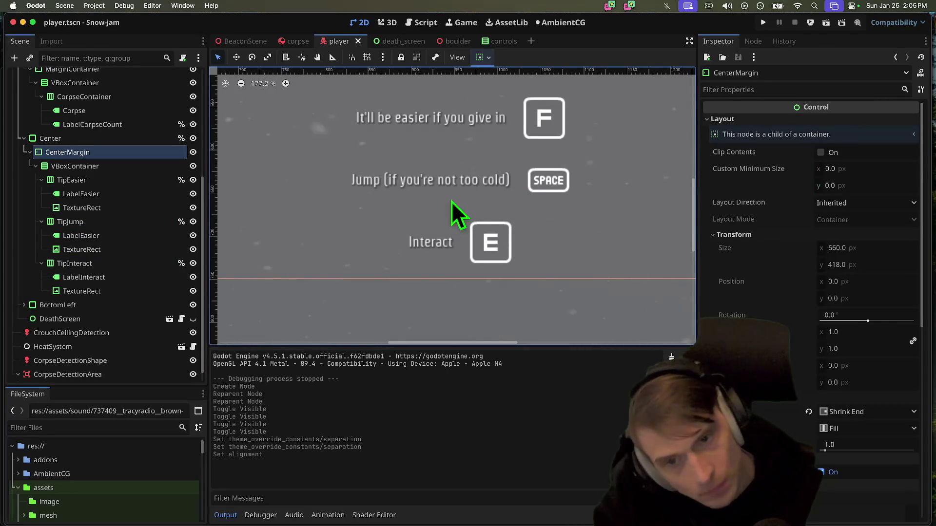
scroll(354, 192, "down", 5)
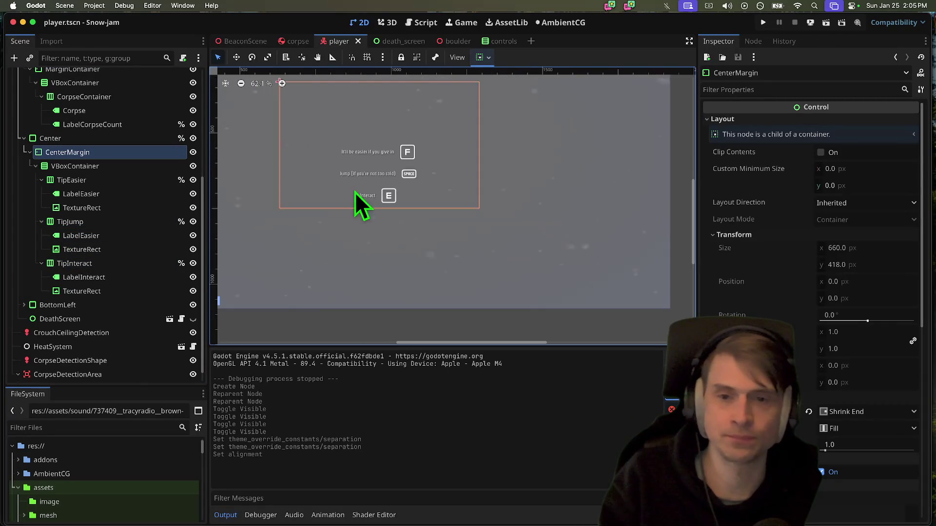
scroll(554, 255, "up", 3)
scroll(554, 255, "up", 2)
scroll(566, 269, "down", 1)
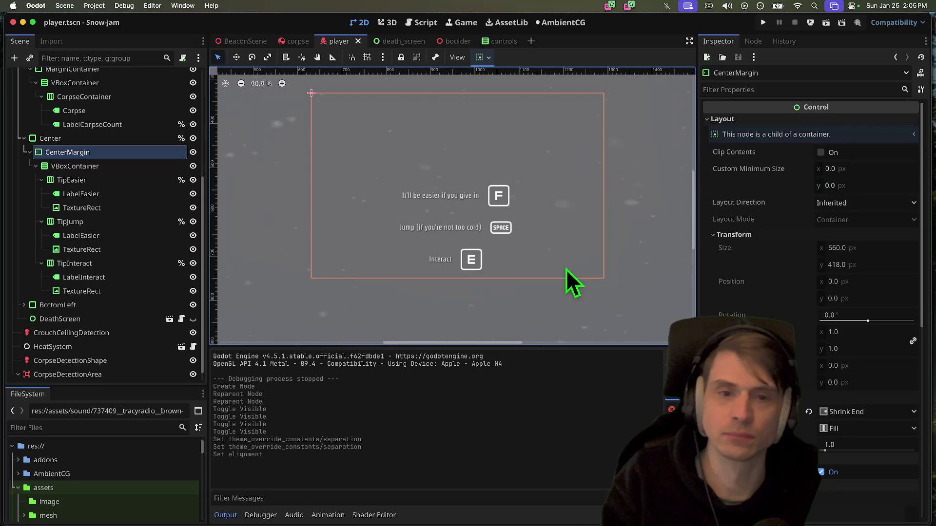
left_click_drag(297, 310, 756, 41)
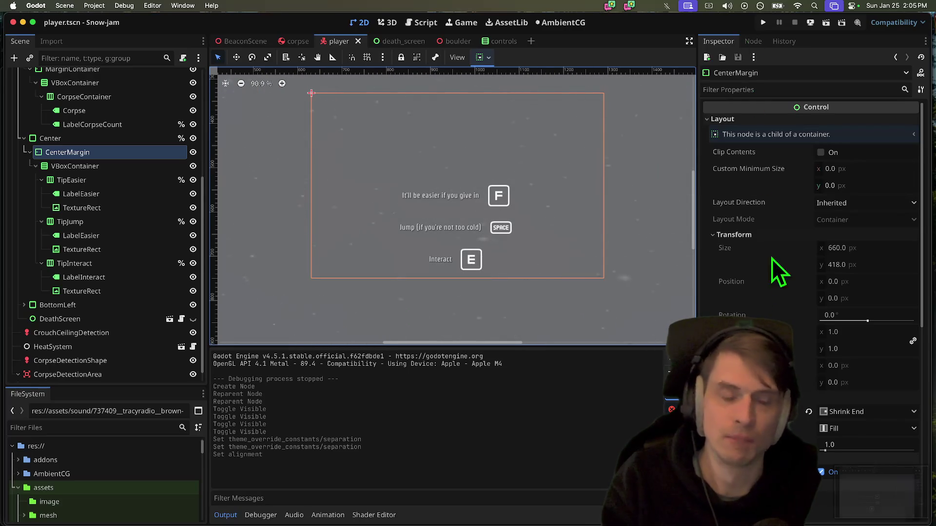
right_click(891, 464)
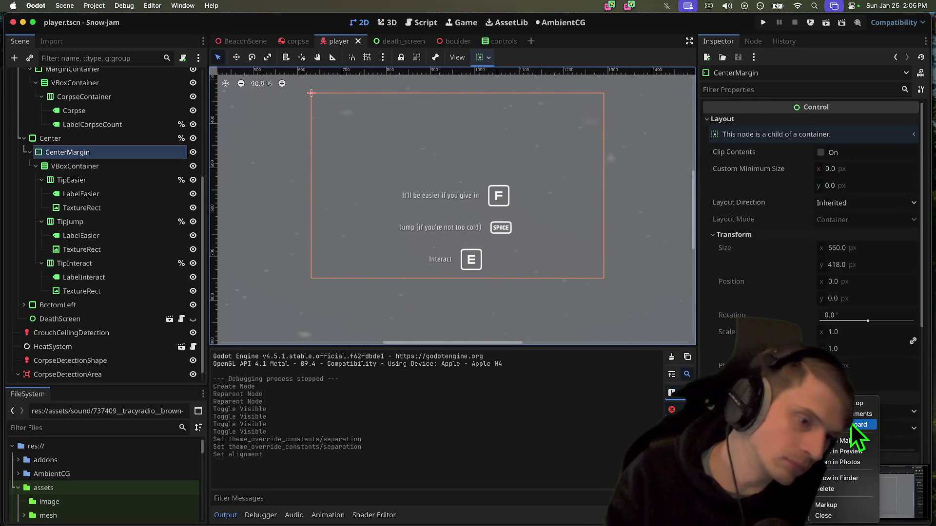
- Send the tips screenshot to the RVA Local Jam chat captioned 'got a nice tutorial cookin'
left_click(850, 423)
key("super+Tab")
key("super+Tab")
key("super+v")
type("got a")
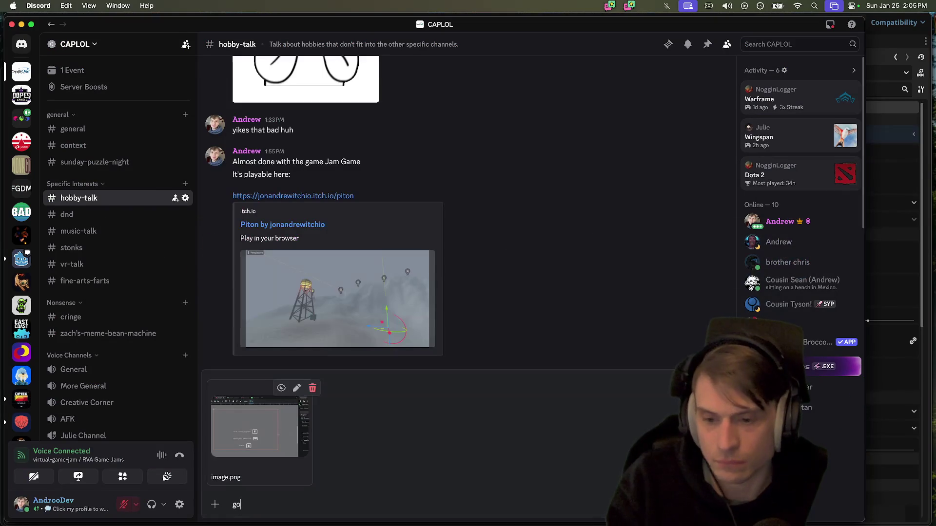
left_click(313, 389)
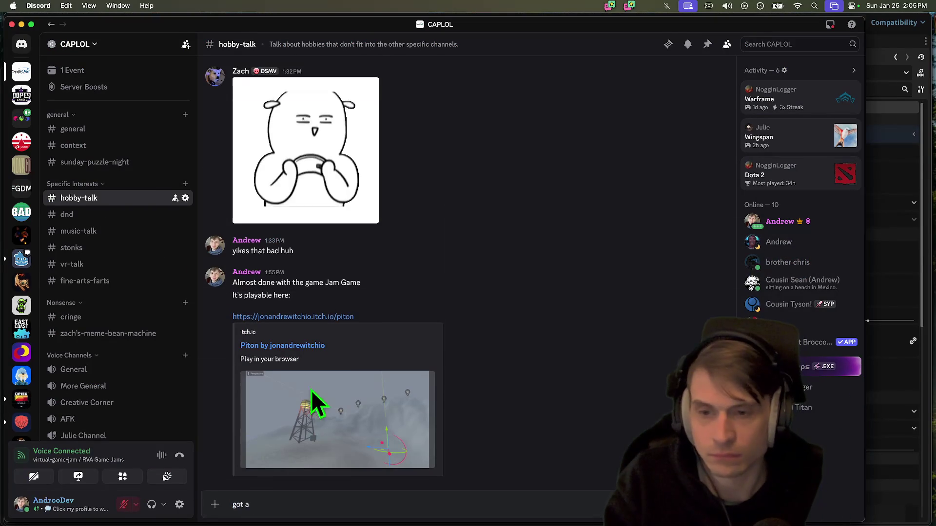
left_click(22, 45)
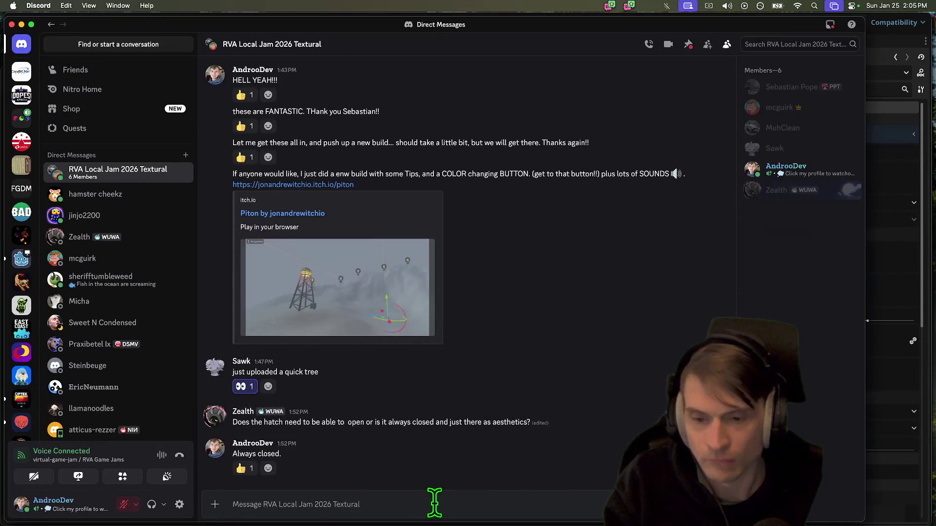
key("super+v")
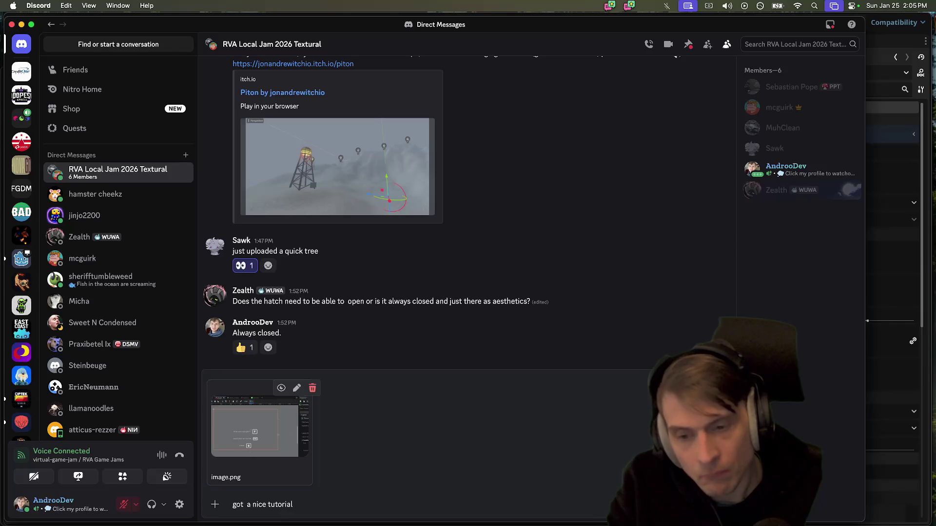
key("Return")
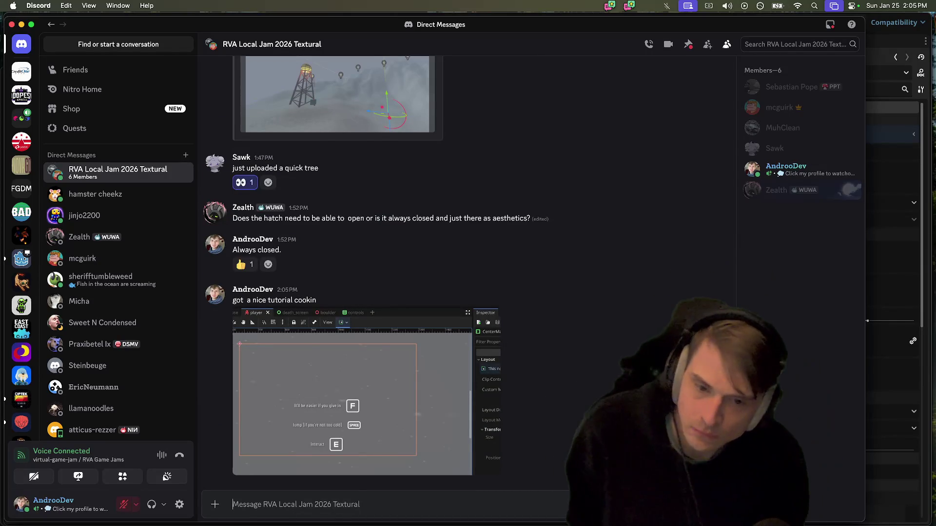
key("super+Tab")
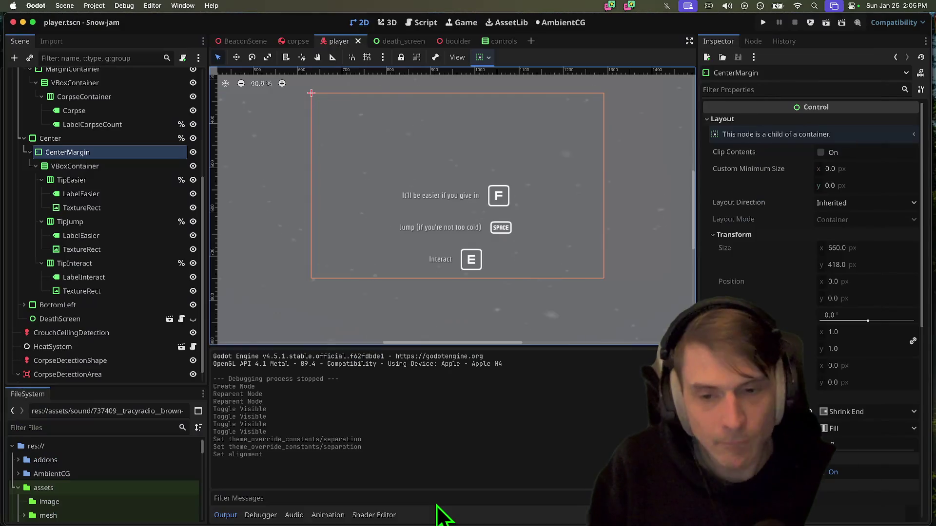
- Select the SPACE key icon and try out its Expand Mode options
left_click(504, 226)
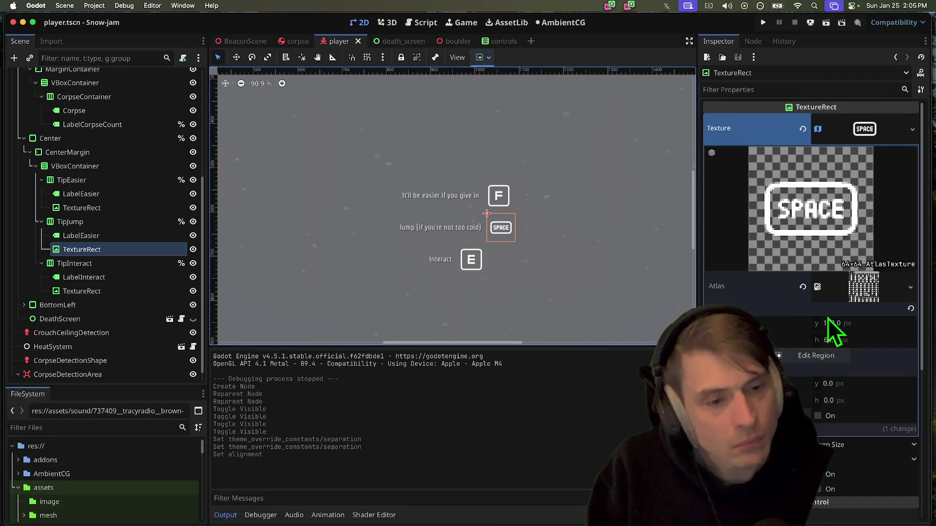
scroll(833, 329, "down", 3)
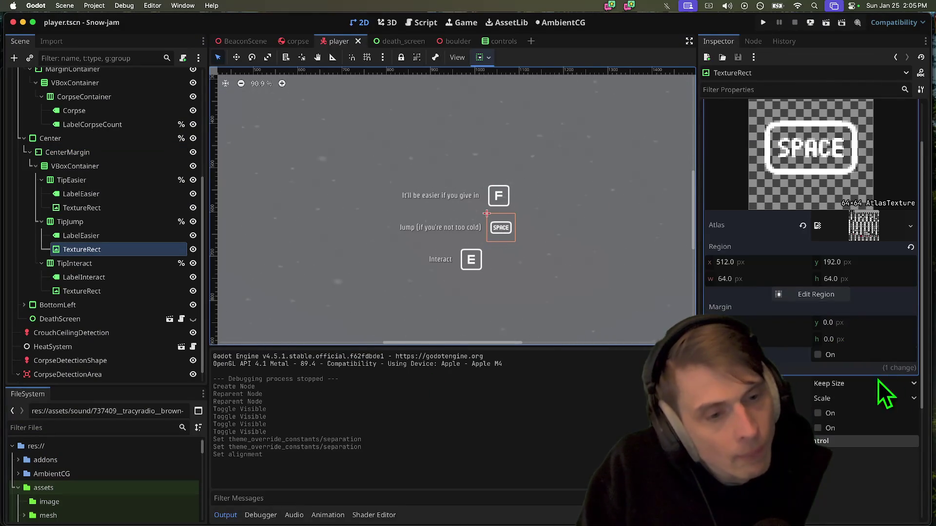
scroll(877, 390, "up", 3)
left_click(864, 445)
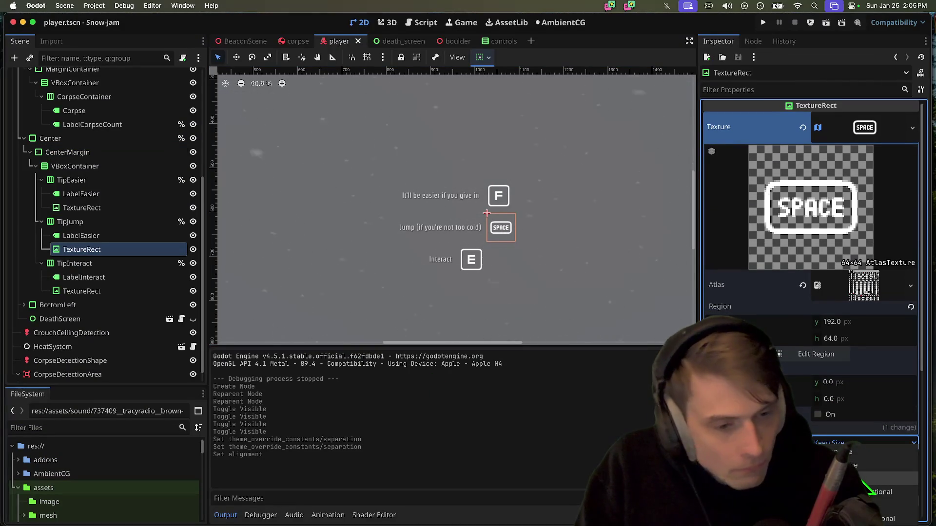
left_click(862, 482)
left_click(860, 445)
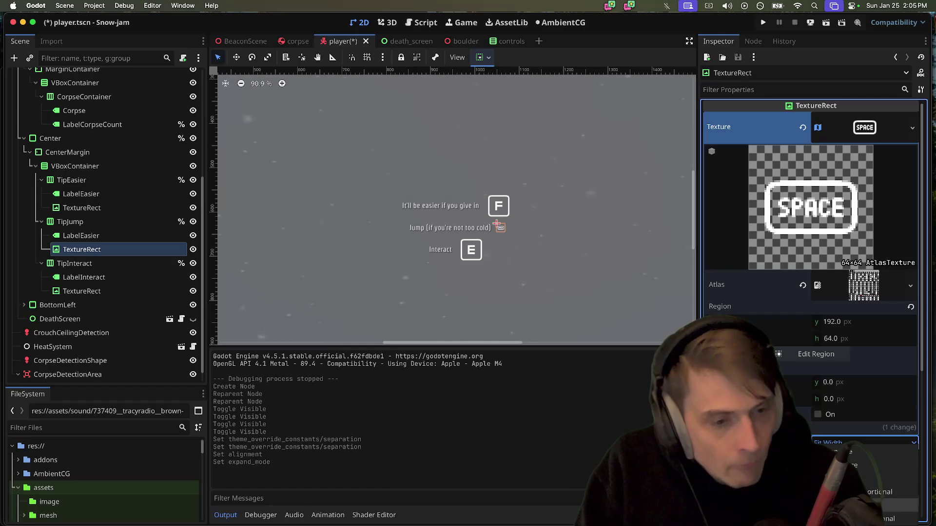
left_click(857, 505)
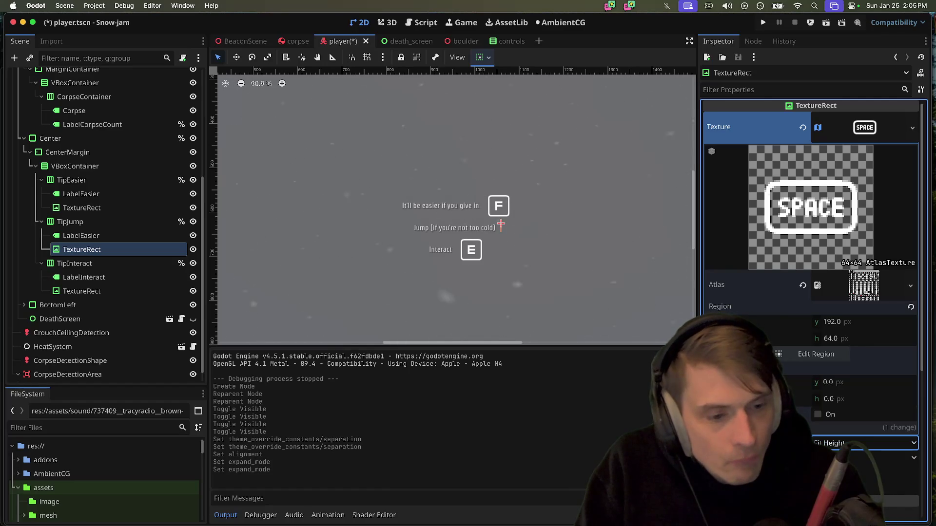
left_click(864, 470)
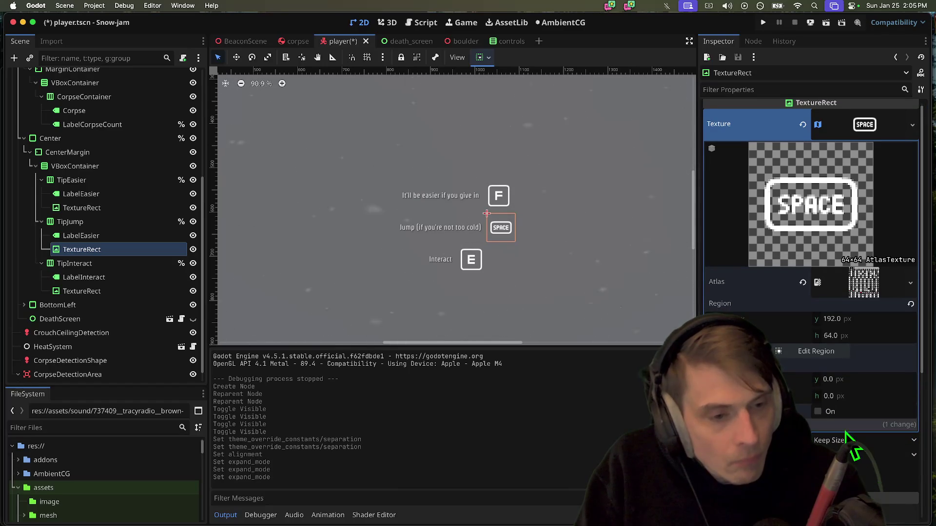
scroll(848, 428, "down", 1)
scroll(841, 392, "up", 1)
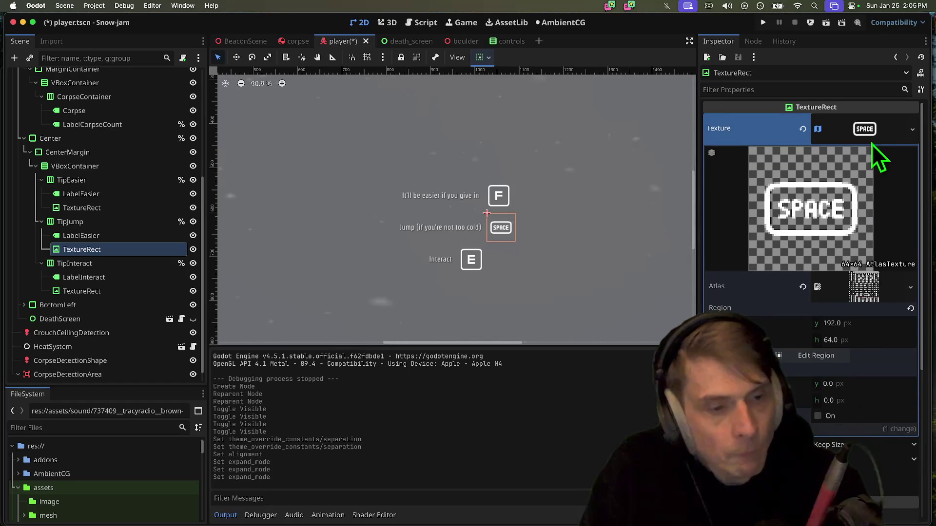
scroll(860, 359, "down", 10)
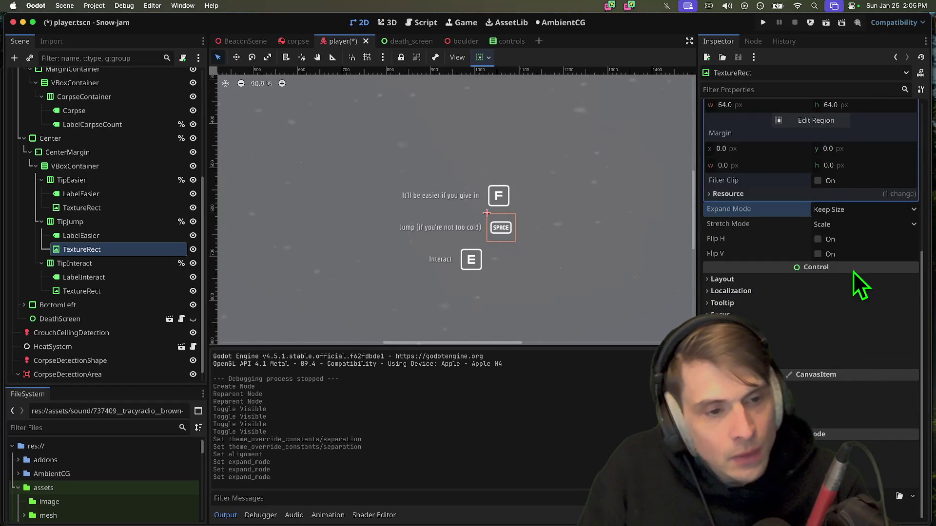
- Set the SPACE icon's Custom Minimum Size width to 100
left_click(860, 280)
left_click(872, 328)
type("300")
key("Return")
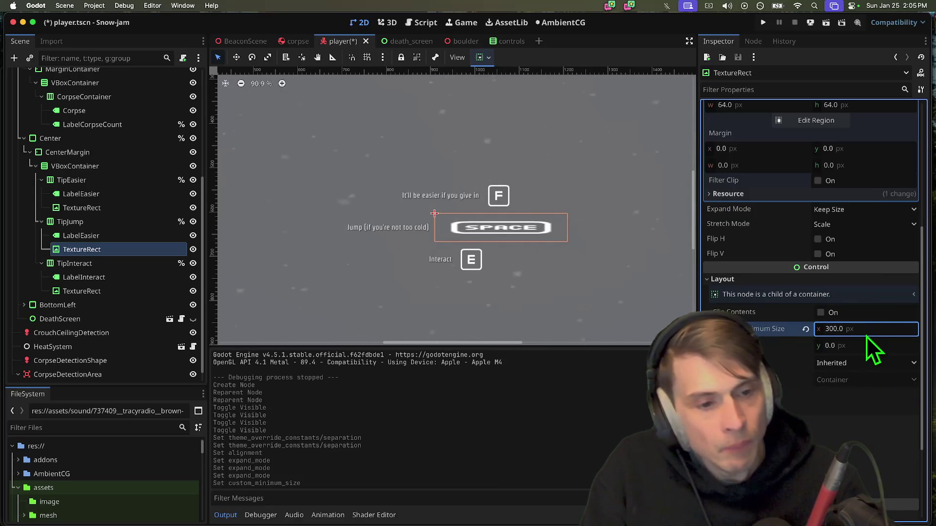
type("00")
key("Return")
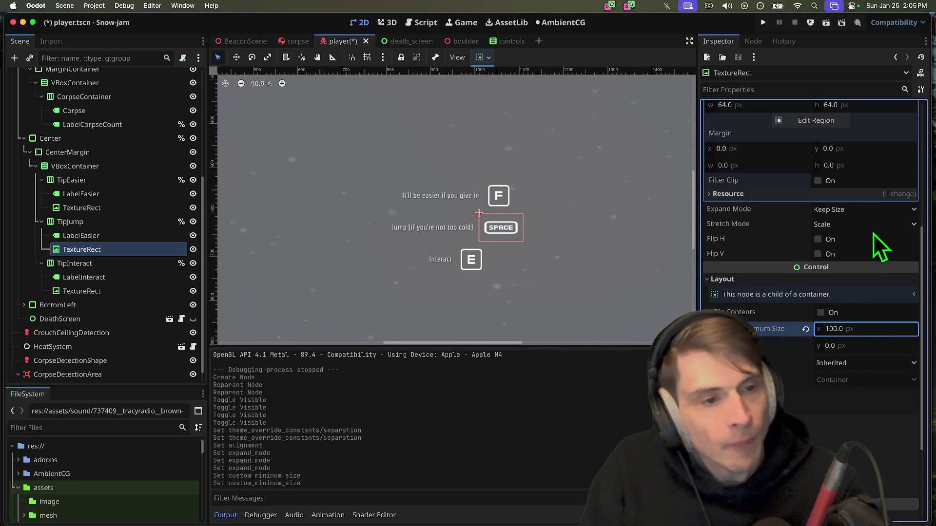
- Set the icon's Expand Mode to Fit Height, keeping Stretch Mode at Scale
left_click(865, 214)
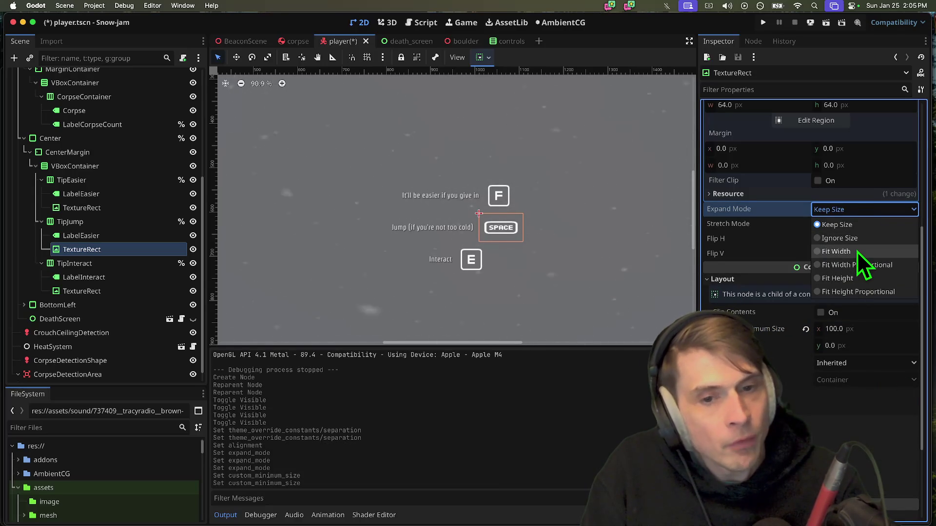
left_click(857, 251)
left_click(849, 209)
left_click(857, 264)
left_click(847, 209)
left_click(843, 278)
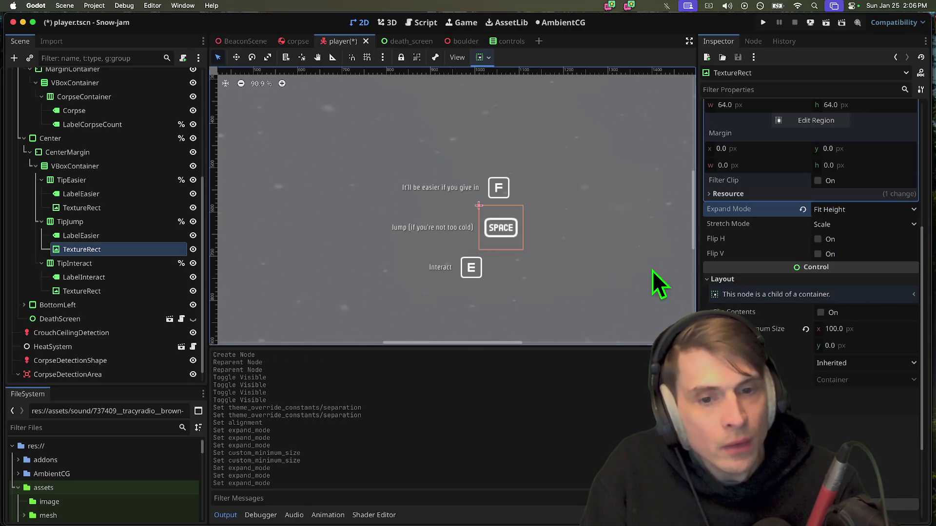
scroll(559, 267, "up", 3)
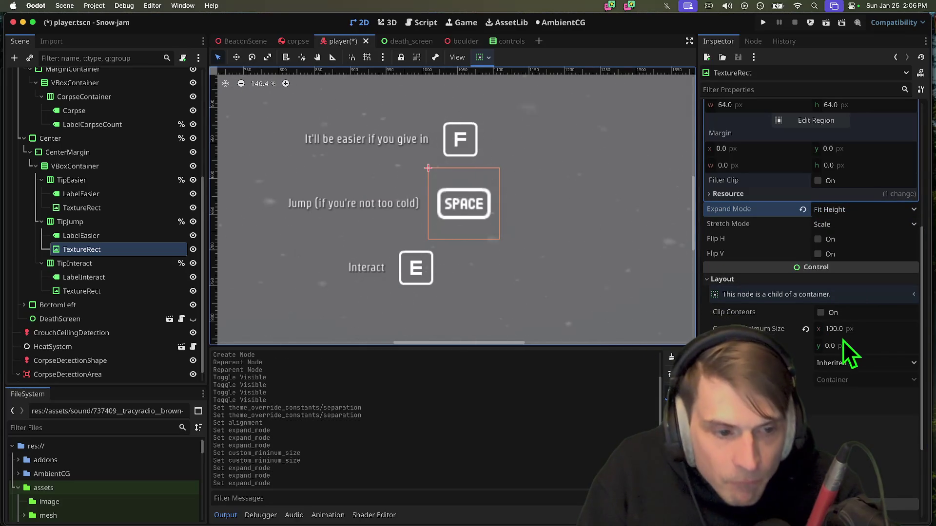
left_click_drag(522, 253, 531, 262)
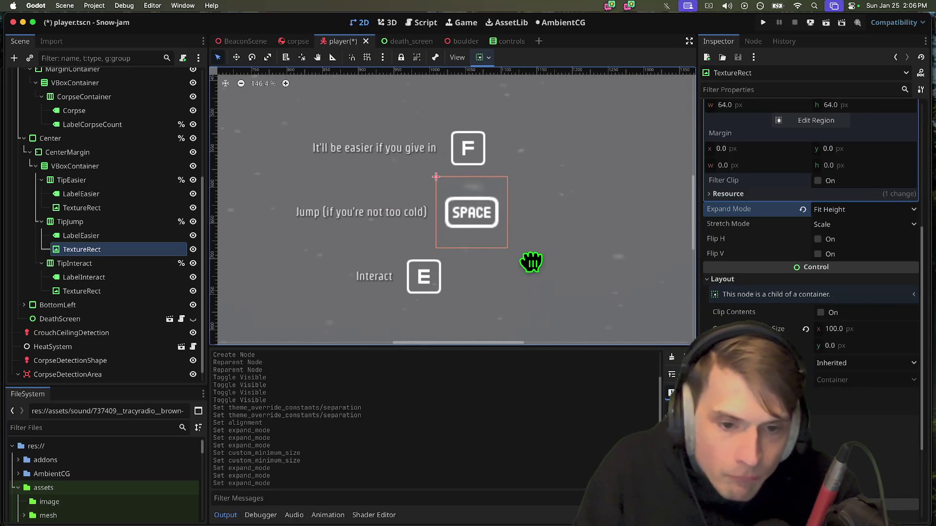
left_click(806, 329)
key("cmd+z")
left_click_drag(464, 267, 473, 271)
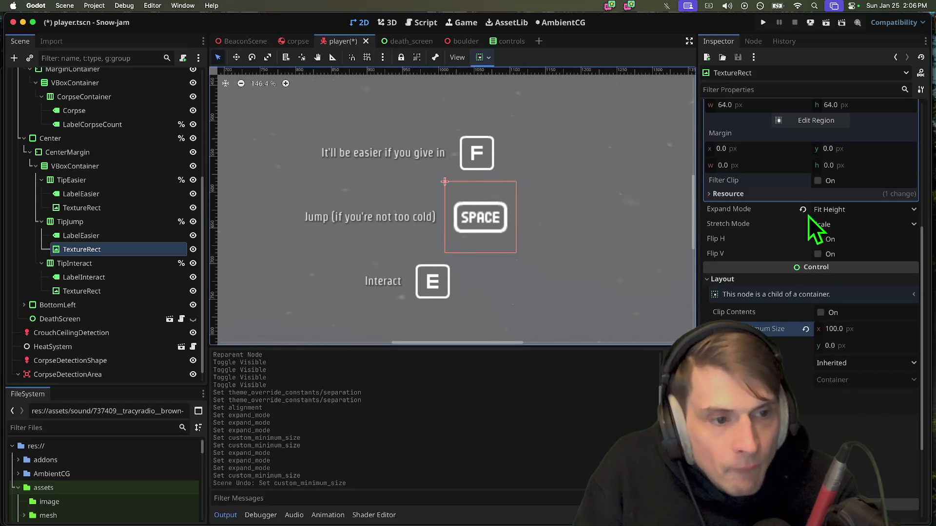
left_click(835, 224)
key("Escape")
scroll(857, 380, "down", 5)
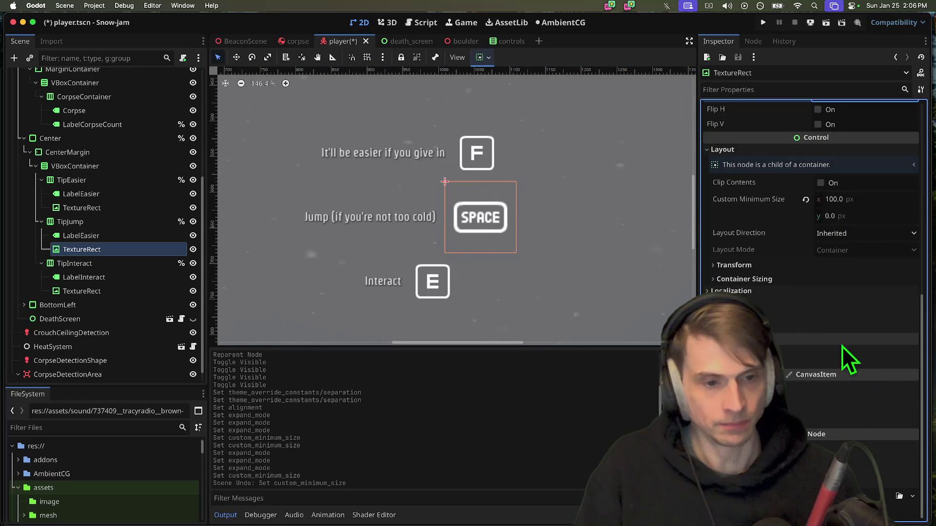
- Turn on texture clipping for the SPACE icon and try texture filters Linear, then Nearest Mipmap
scroll(808, 373, "up", 10)
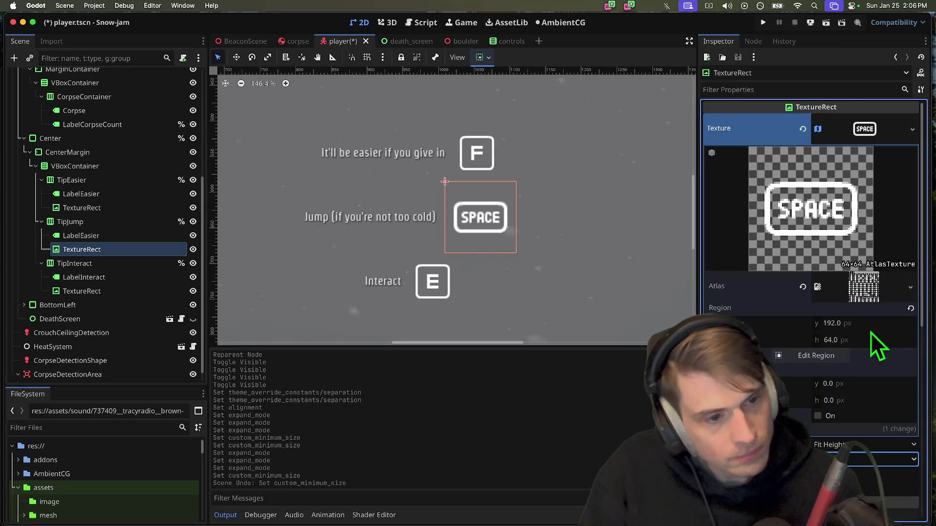
scroll(878, 336, "down", 10)
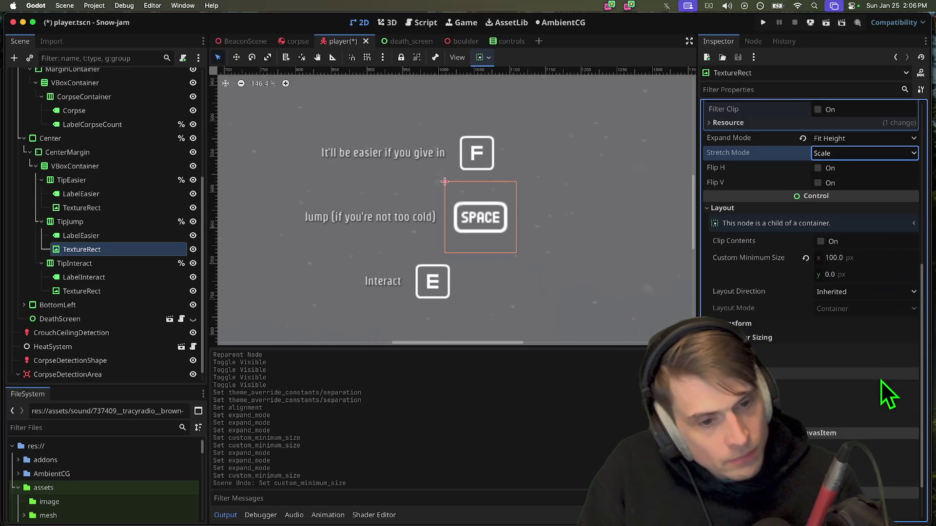
scroll(854, 166, "up", 2)
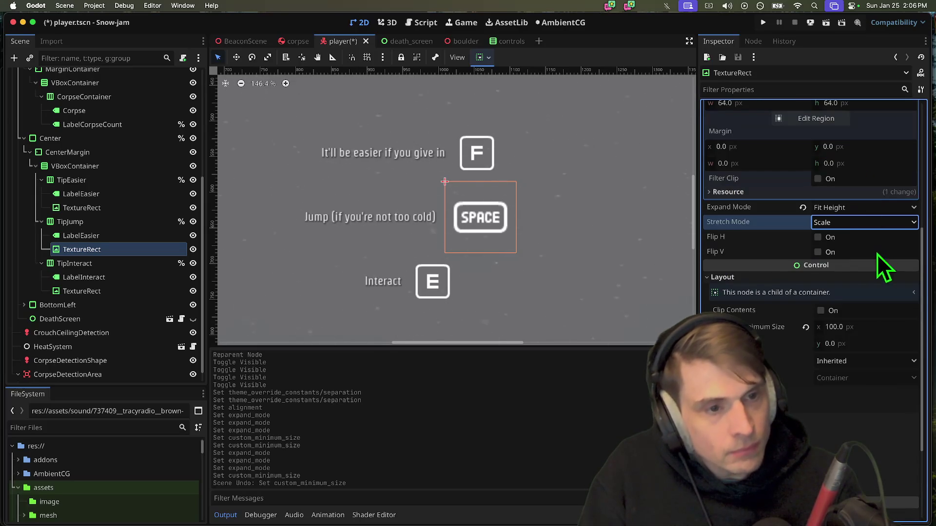
left_click(861, 178)
scroll(865, 366, "down", 4)
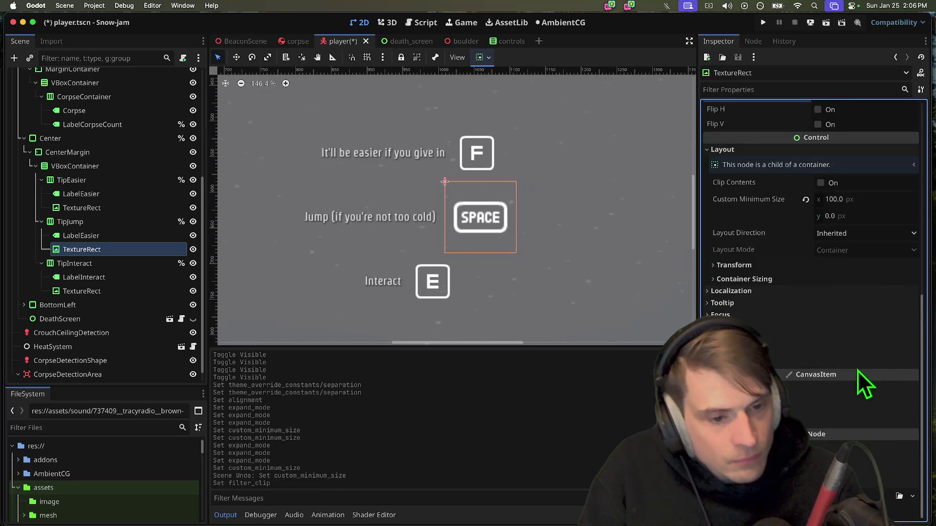
scroll(858, 387, "down", 5)
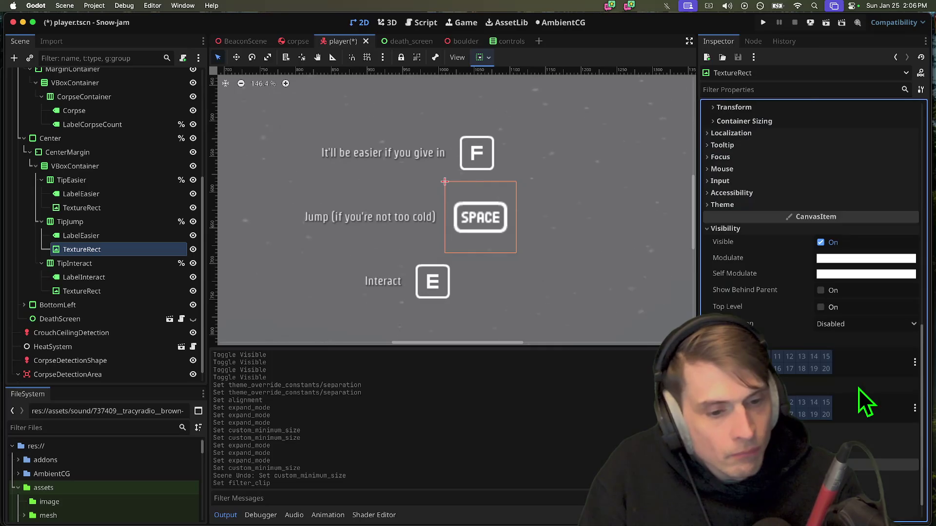
scroll(852, 390, "down", 2)
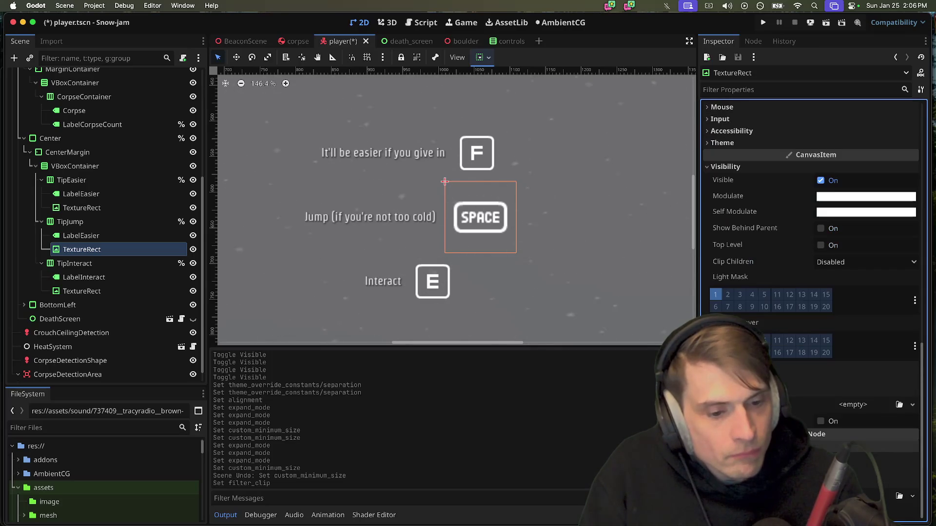
scroll(852, 388, "up", 1)
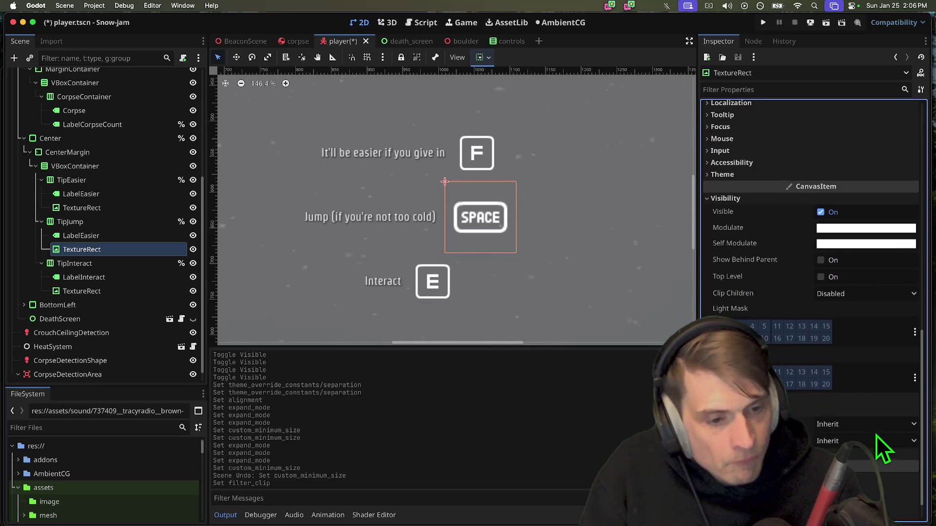
scroll(876, 435, "down", 1)
left_click(878, 428)
left_click(875, 408)
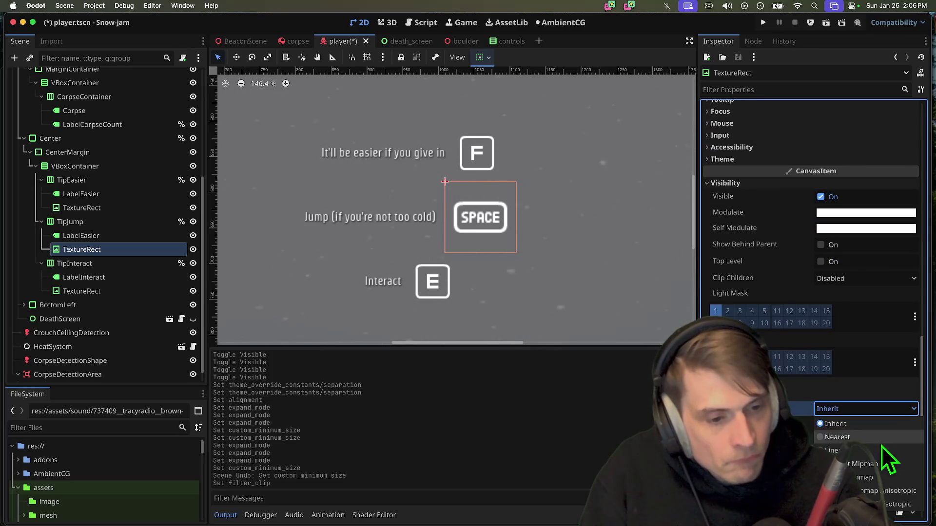
left_click(881, 452)
left_click(874, 412)
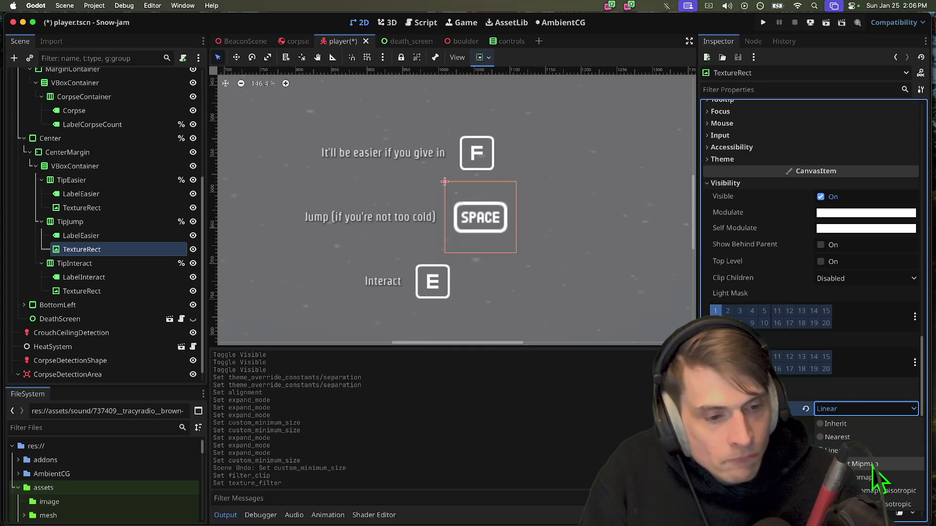
left_click(873, 467)
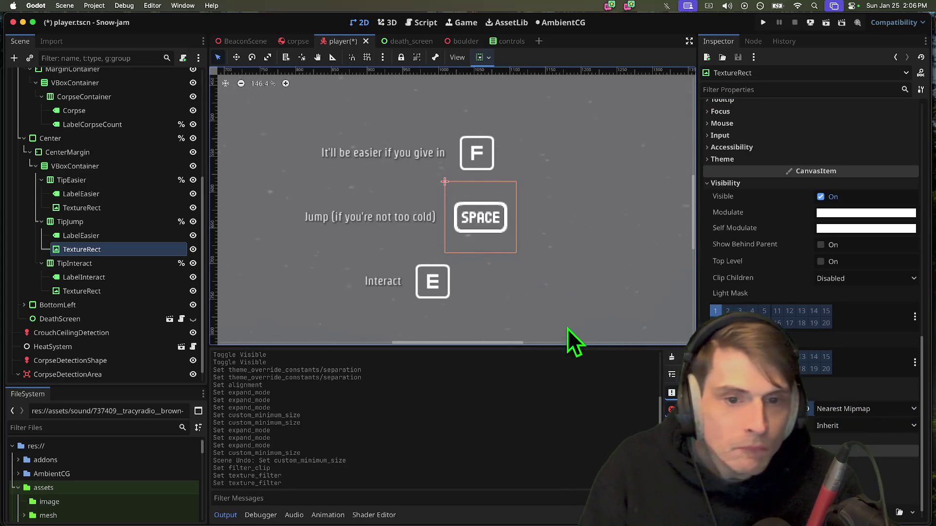
- Undo the icon's filter, clipping and sizing changes, then deselect it
scroll(833, 409, "up", 1)
left_click(838, 399)
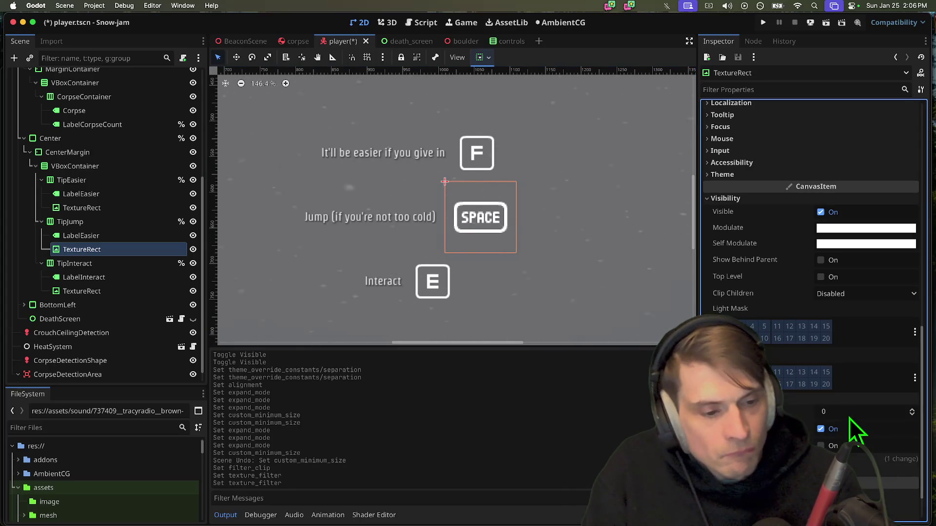
key("super+z")
key("super+z")
key("super+z")
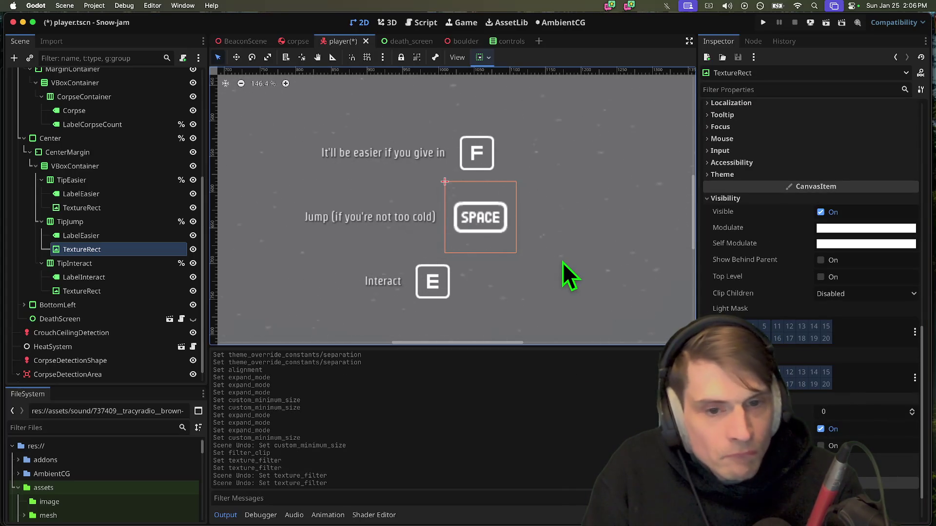
key("super+z")
key("super+z")
key("super+z")
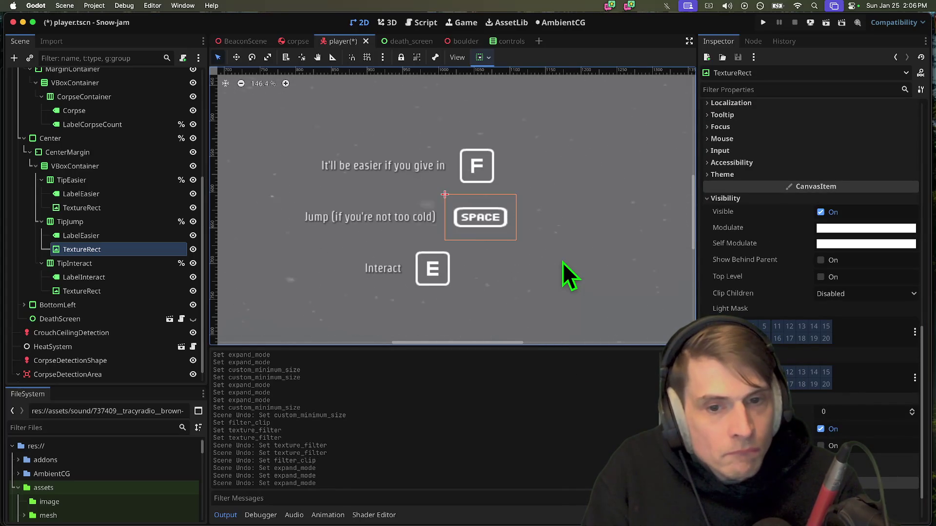
key("super+z")
left_click(554, 274)
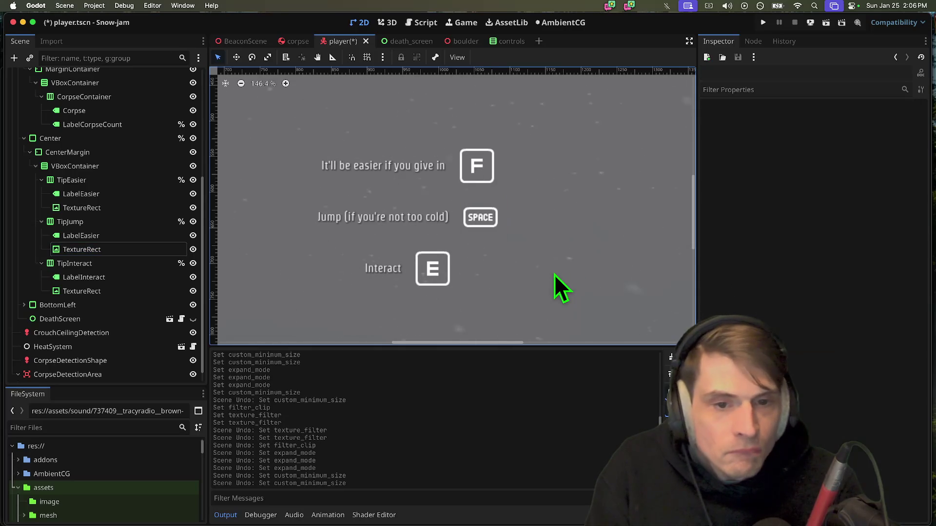
- Reselect the SPACE icon and review its minimum width and texture filter settings
scroll(536, 272, "up", 2)
left_click(504, 230)
scroll(845, 317, "up", 4)
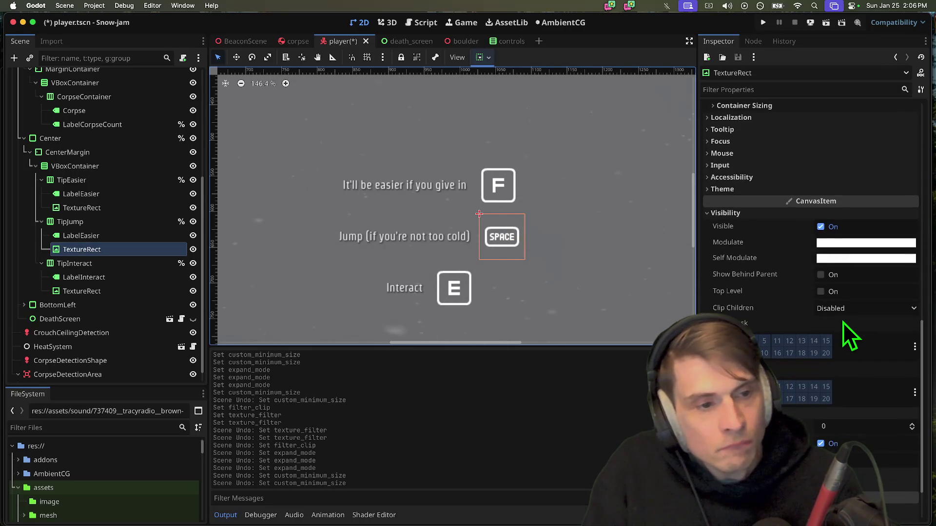
scroll(829, 273, "up", 3)
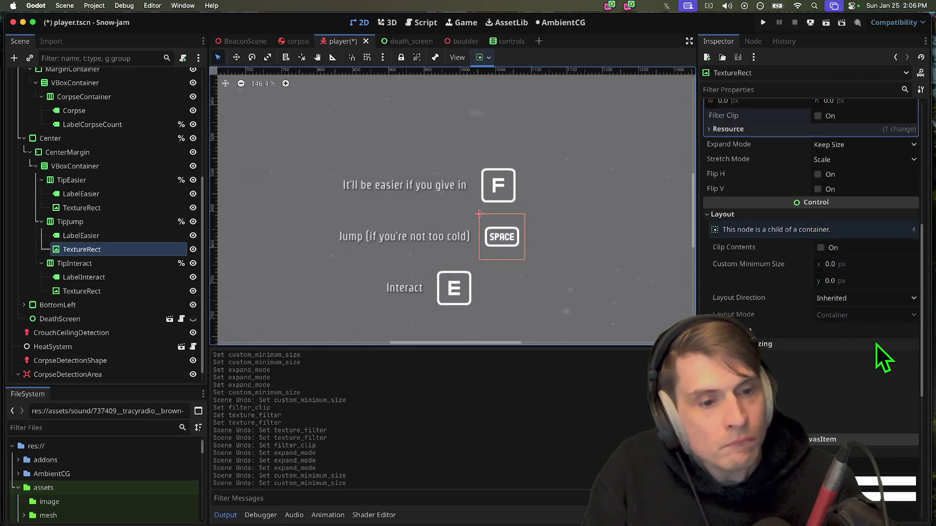
left_click(855, 270)
left_click(852, 296)
left_click(853, 295)
scroll(853, 295, "up", 5)
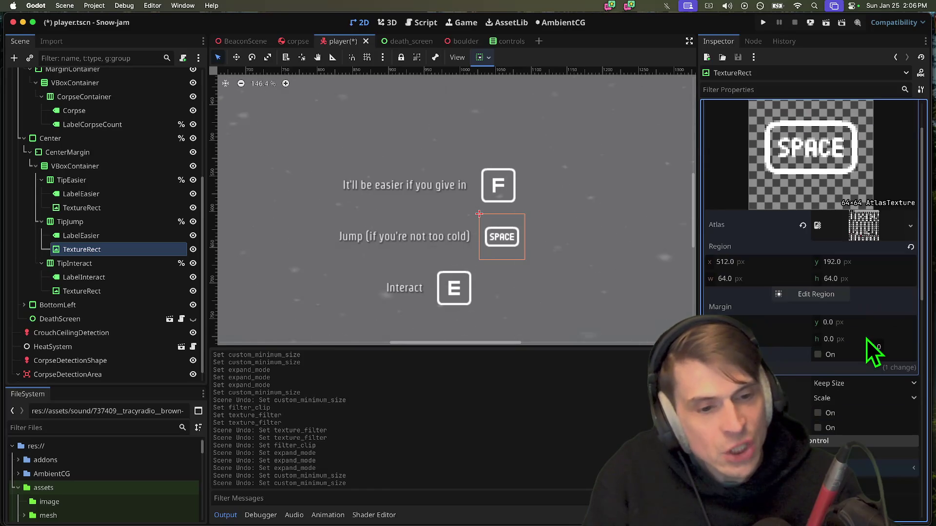
scroll(874, 347, "down", 10)
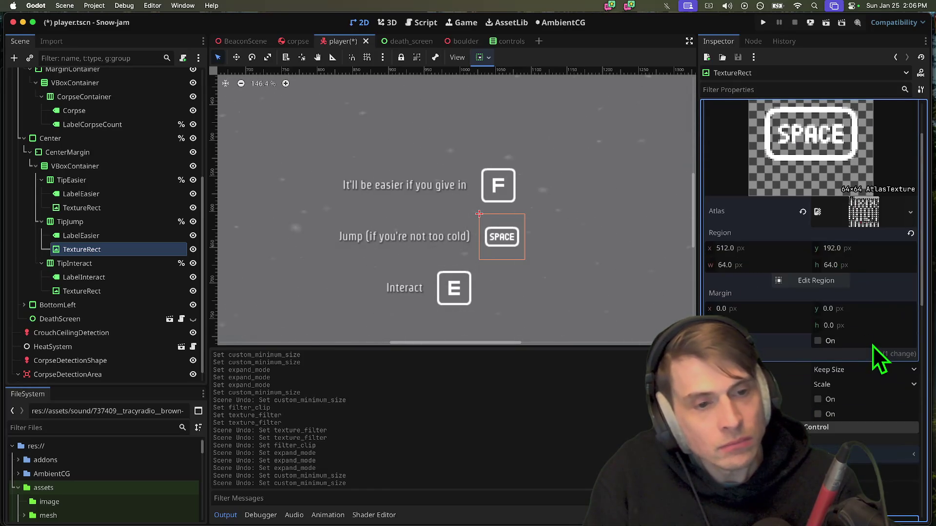
left_click(853, 418)
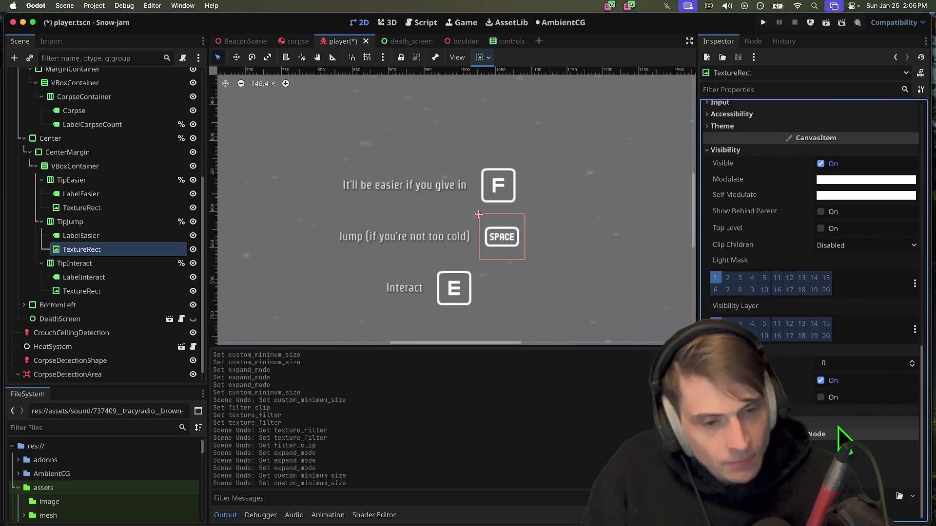
left_click(851, 417)
left_click(877, 425)
left_click(873, 428)
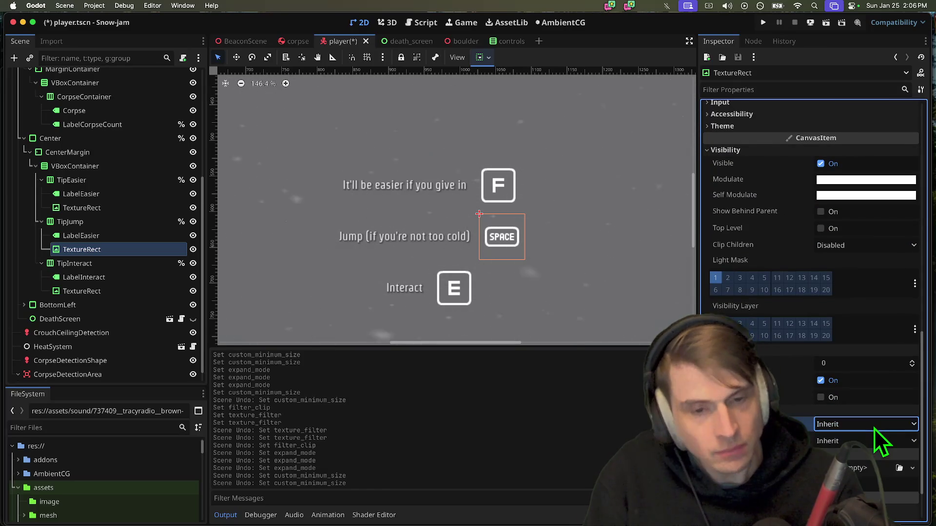
- Deselect everything and save player.tscn
left_click(600, 271)
scroll(600, 272, "down", 2)
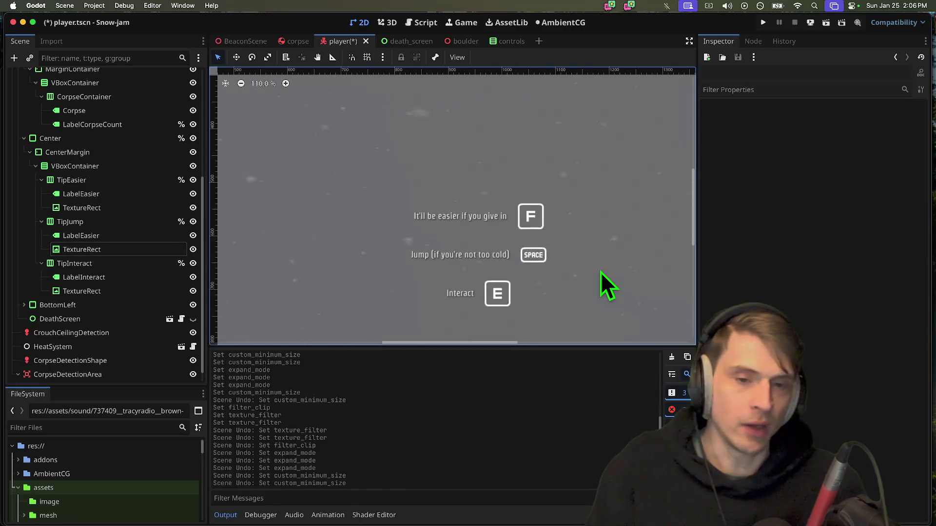
scroll(600, 272, "down", 8)
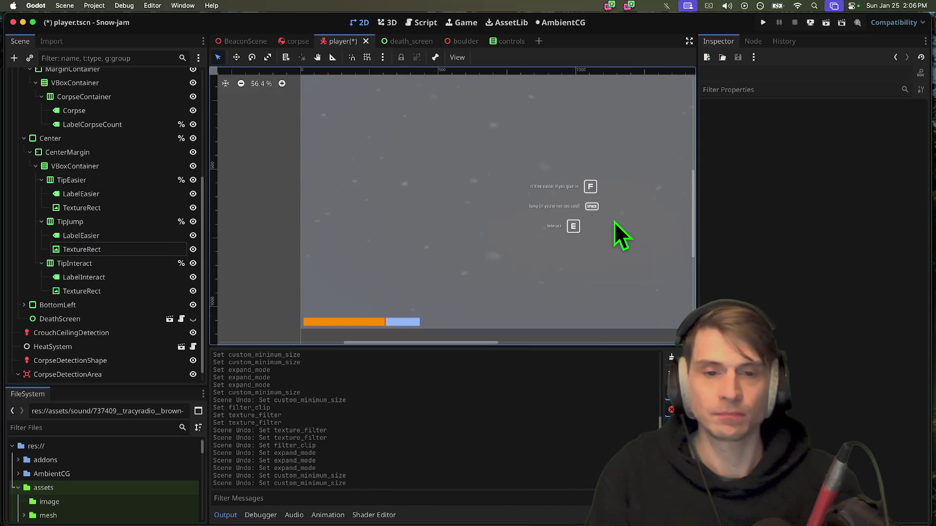
key("super+s")
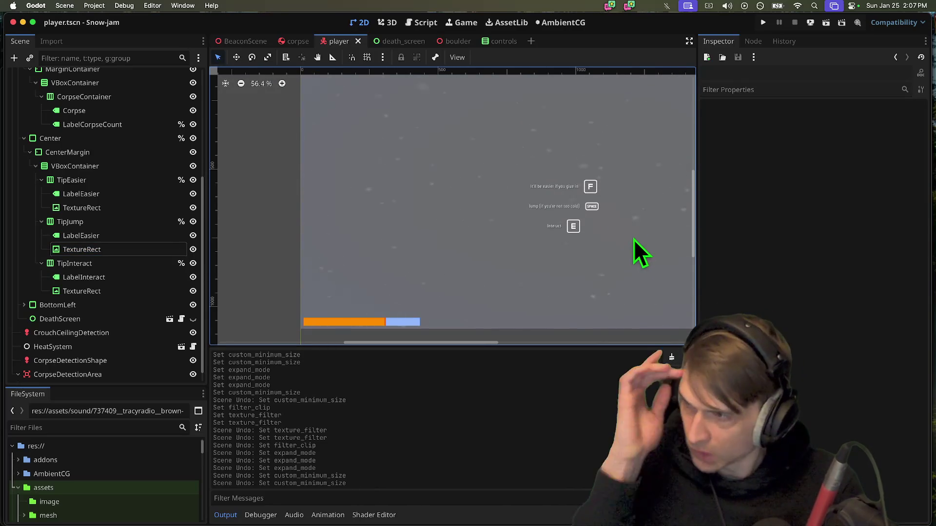
scroll(432, 142, "up", 4)
scroll(431, 143, "down", 3)
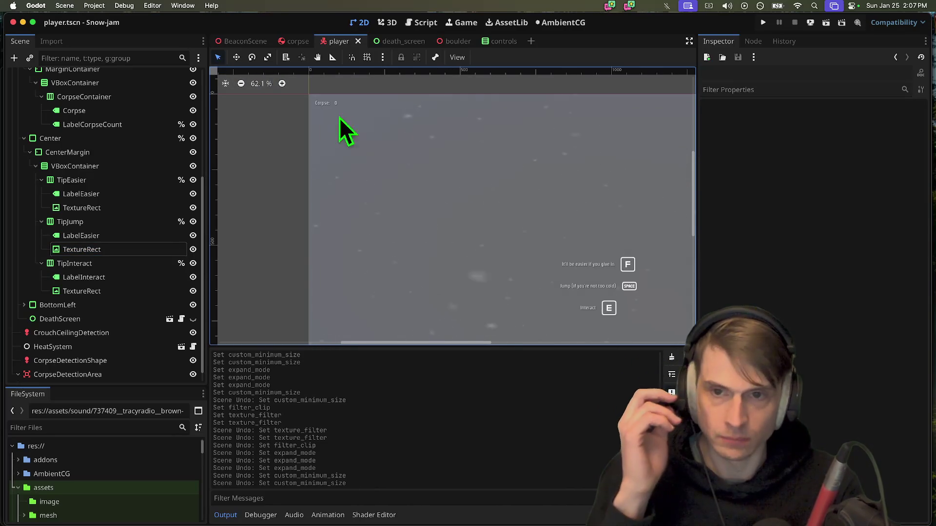
- Give the Corpse and LabelCorpseCount labels a 20 px font size override
left_click(323, 106)
left_click(73, 125, "shift")
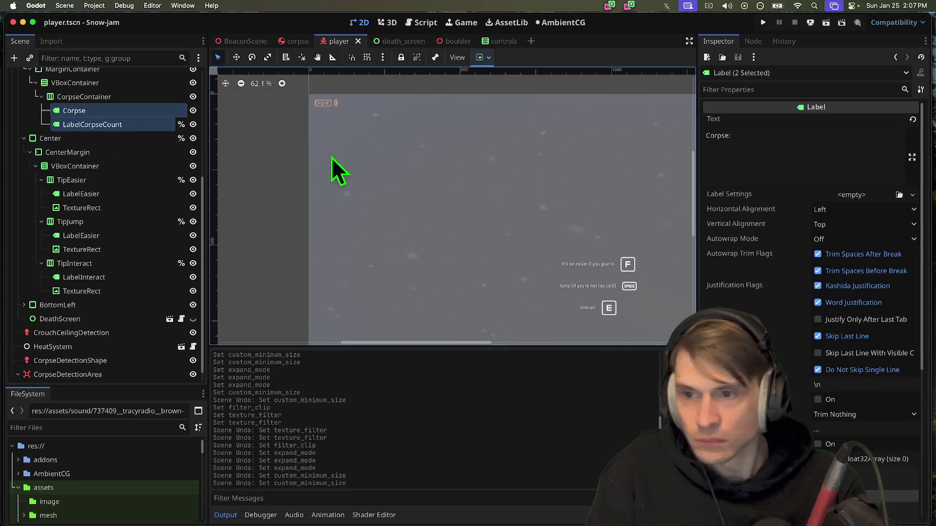
scroll(814, 370, "down", 5)
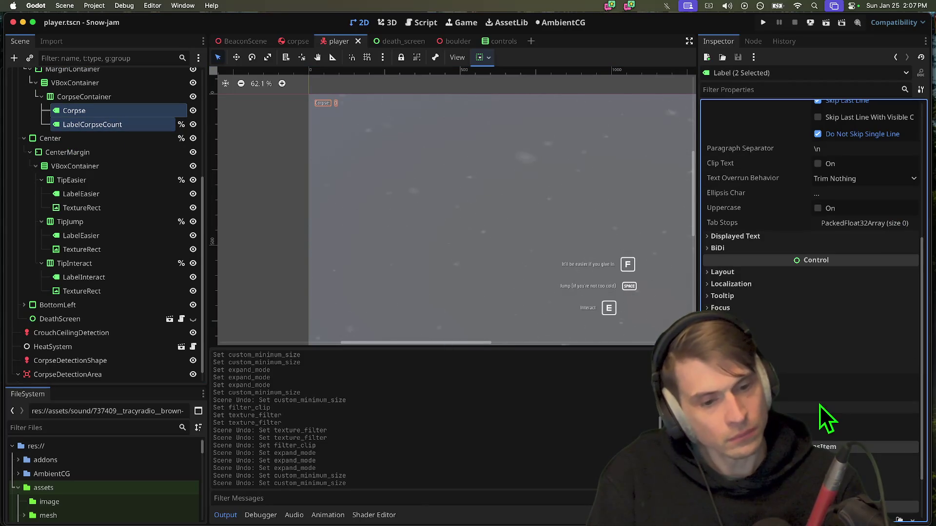
left_click(869, 433)
type("20")
key("Return")
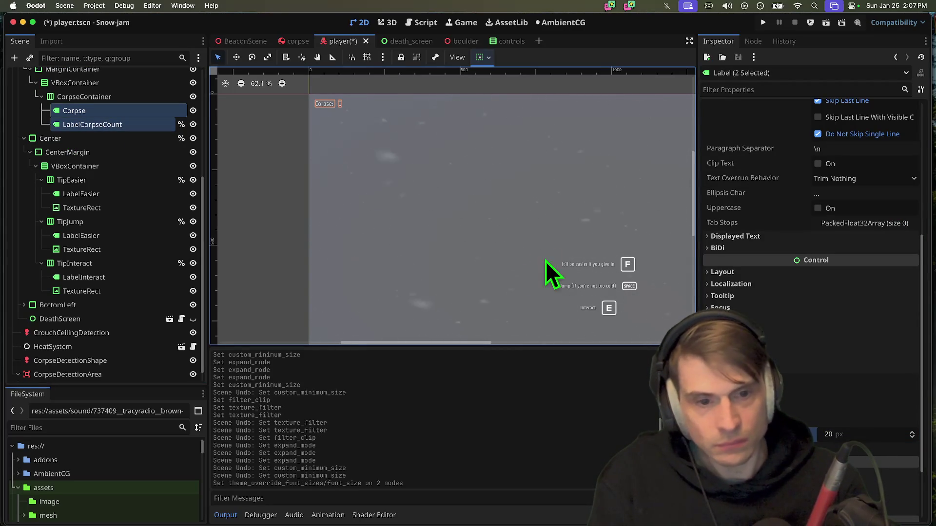
- Raise the three tip labels' shared font size override to 21 px
scroll(546, 261, "right", 3)
scroll(546, 261, "down", 2)
left_click(501, 225)
left_click(509, 249)
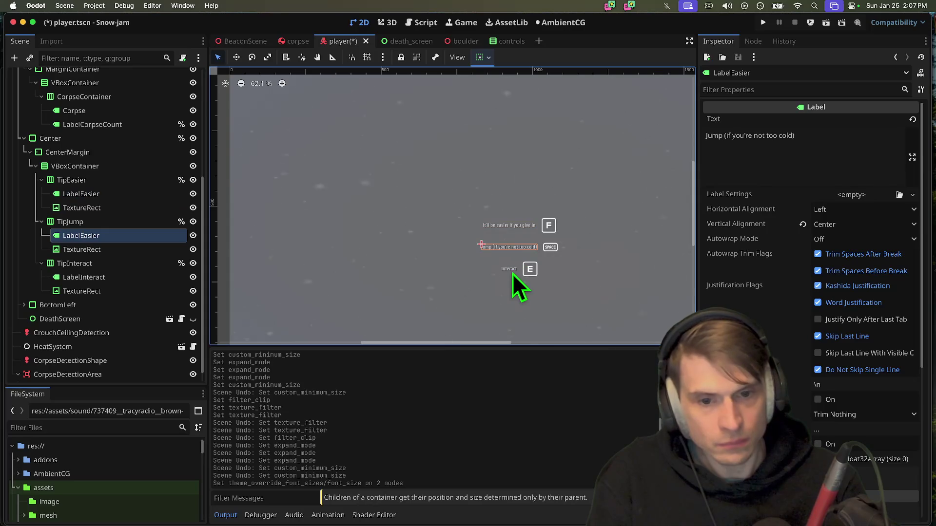
left_click(500, 225, "shift")
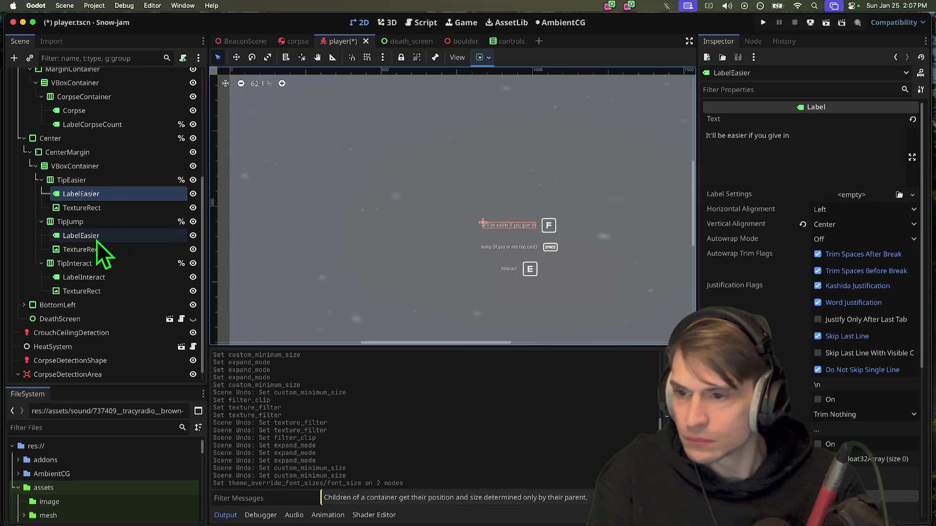
left_click(94, 282, "ctrl")
scroll(867, 385, "down", 8)
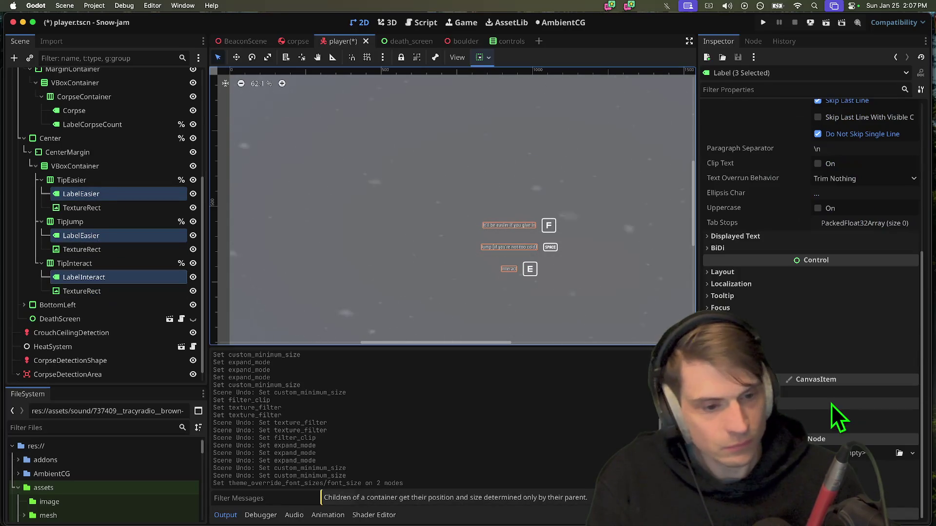
left_click(818, 368)
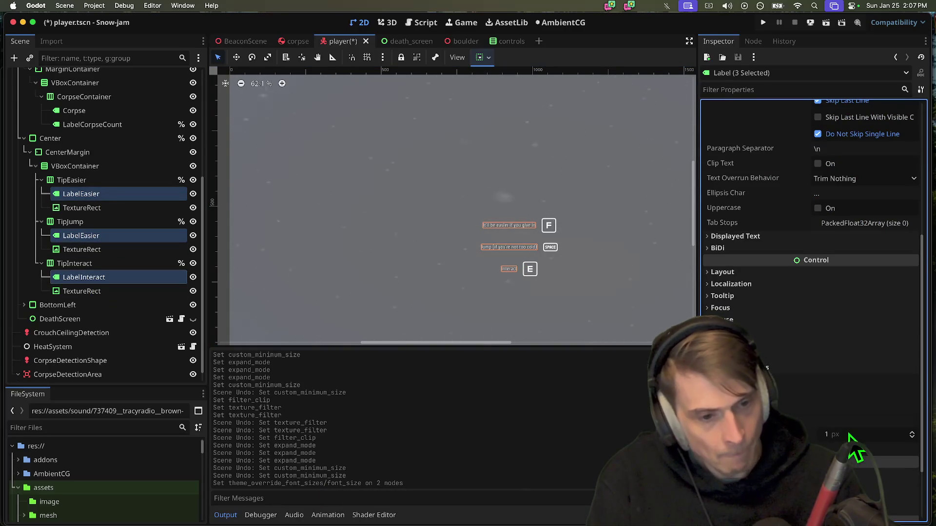
key("Up")
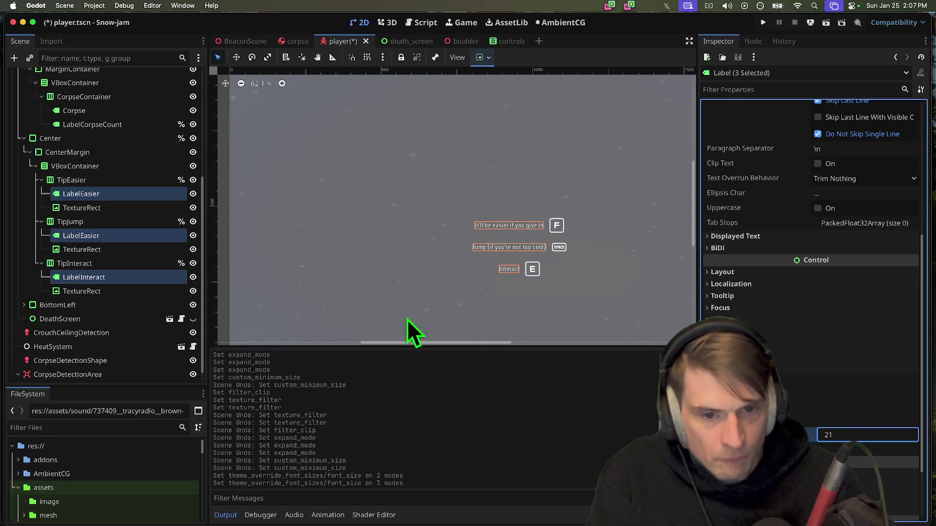
left_click(584, 298)
scroll(584, 297, "up", 3)
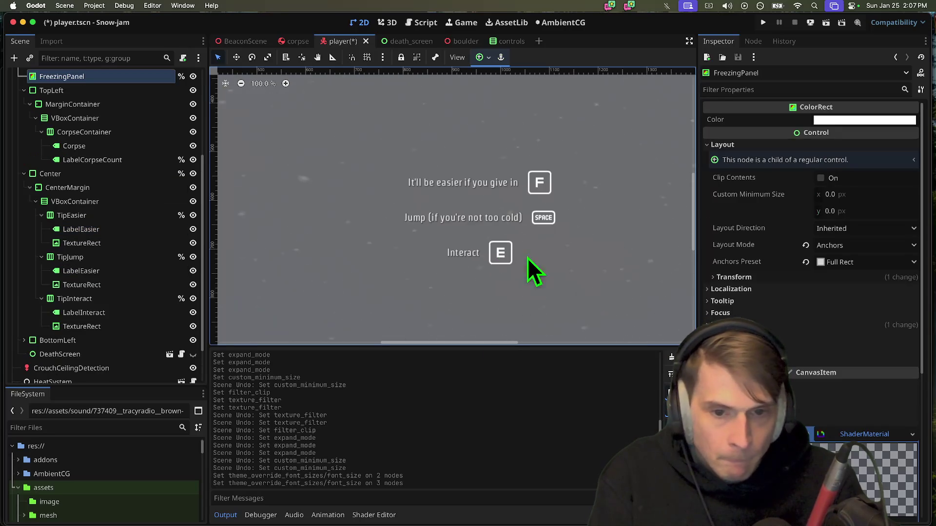
- Save the player scene with Cmd+S
key("cmd+s")
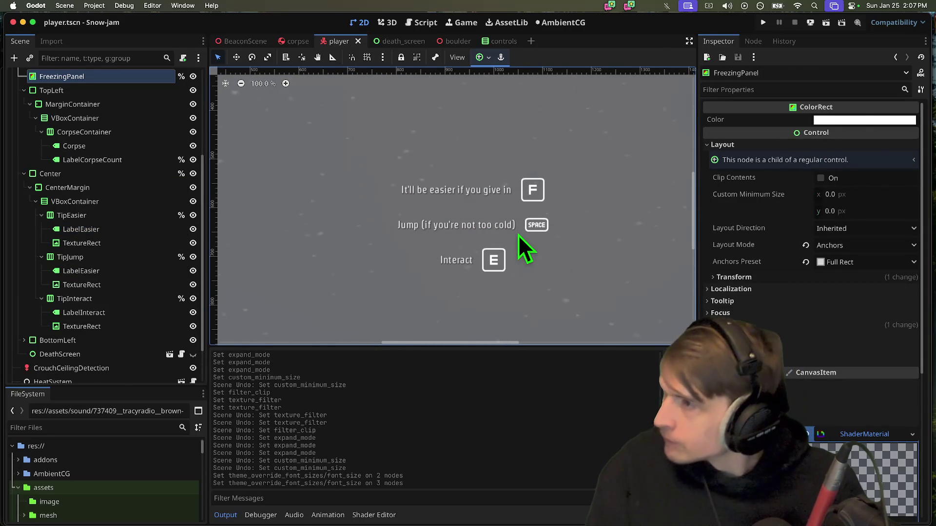
key("super+Tab")
key("super+Tab")
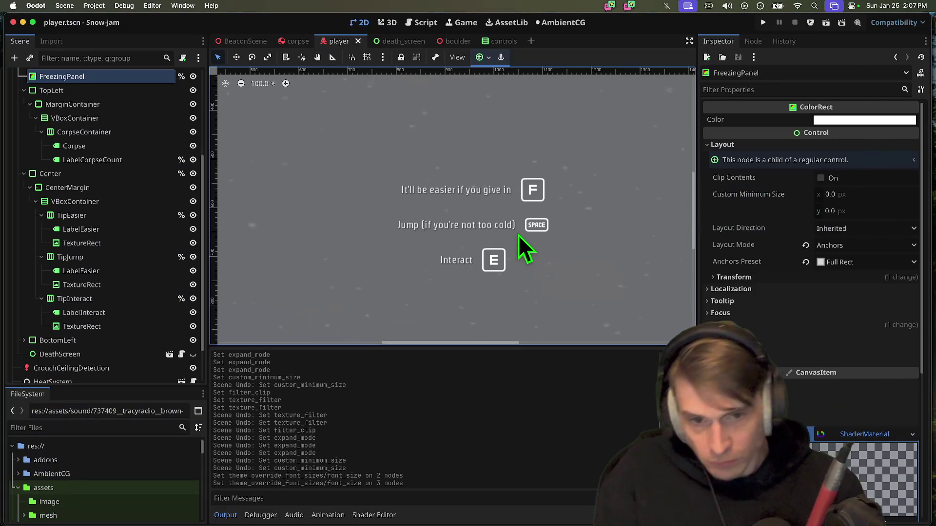
scroll(519, 235, "down", 6)
- Run the game, walk the player toward the tower to check the tip prompts, then stop it
key("super+b")
scroll(493, 219, "up", 4)
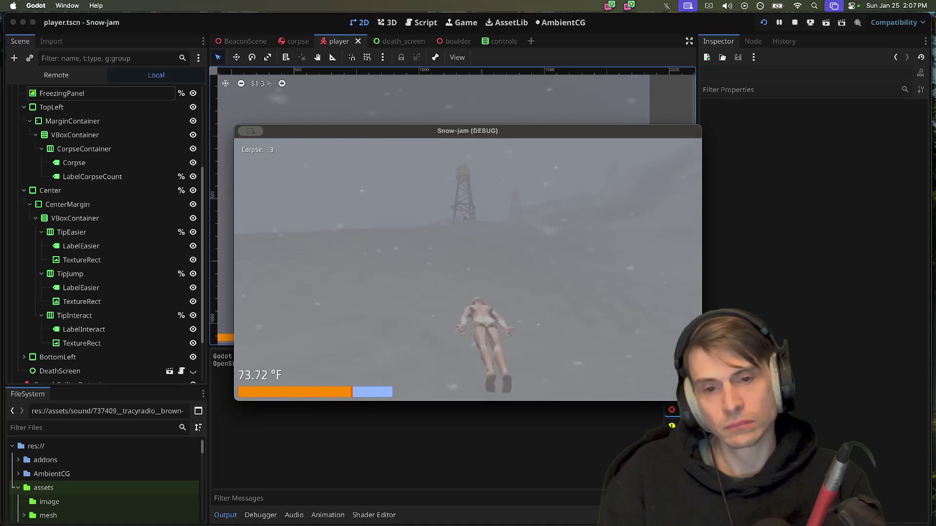
key("w")
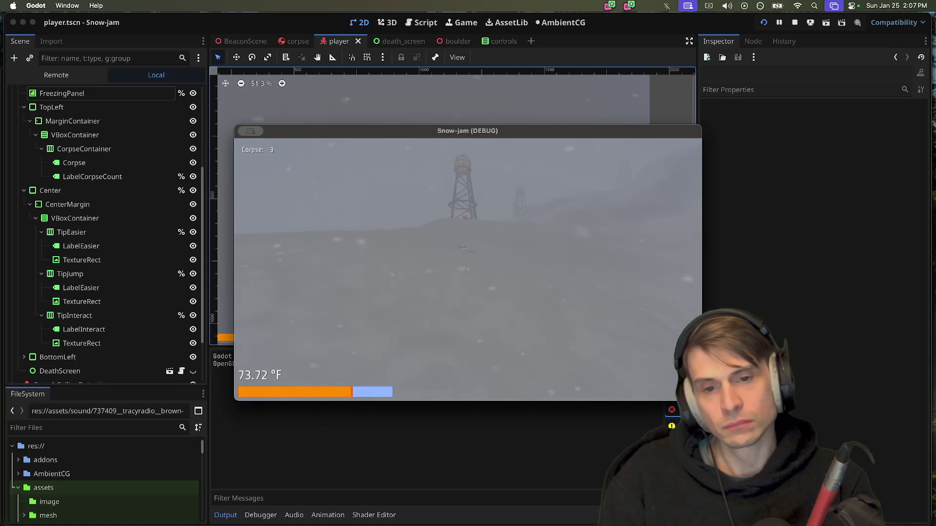
key("Escape")
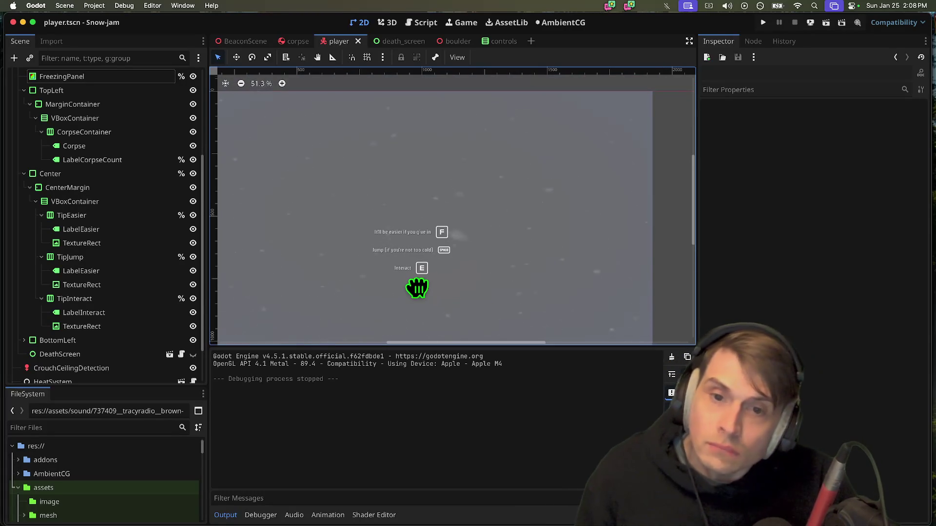
scroll(422, 273, "down", 5)
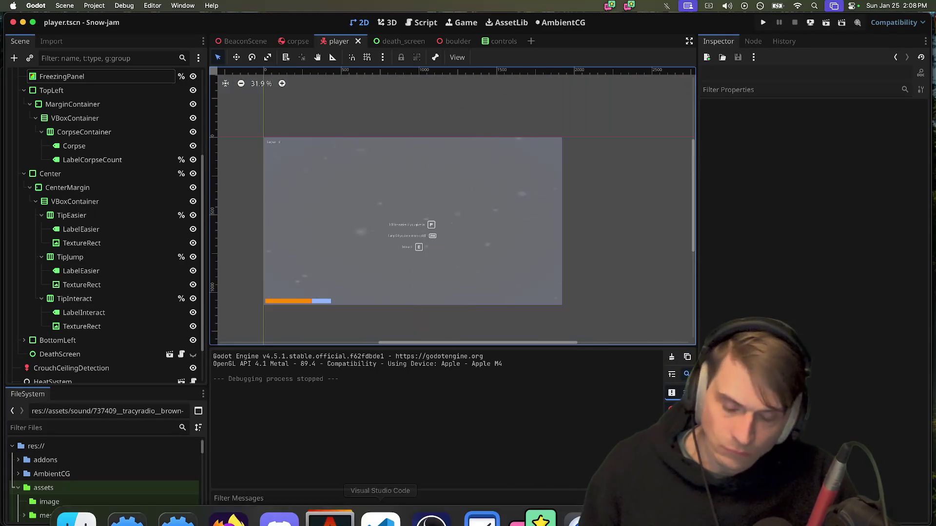
left_click(329, 493)
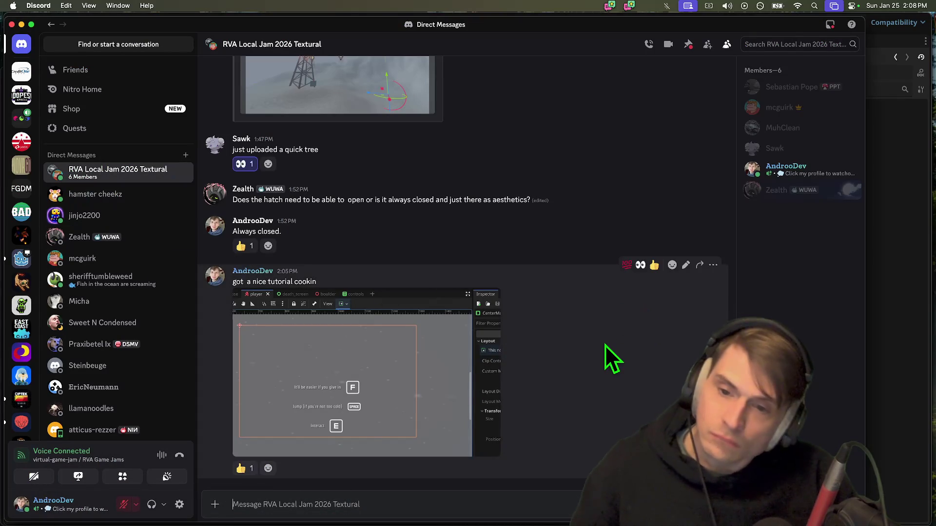
- Post a message in the Discord jam chat explaining how the ambient tips appear
key("super+Tab")
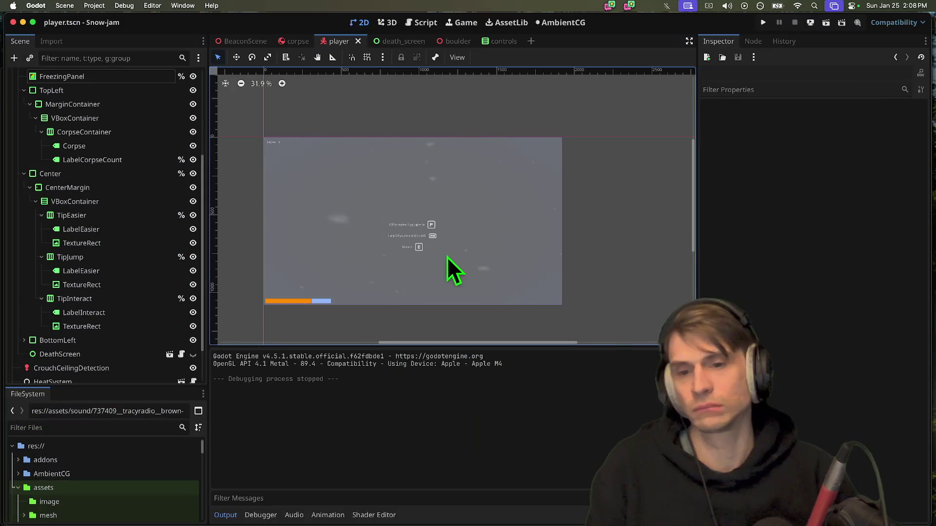
key("super+Tab")
type("kinda like this")
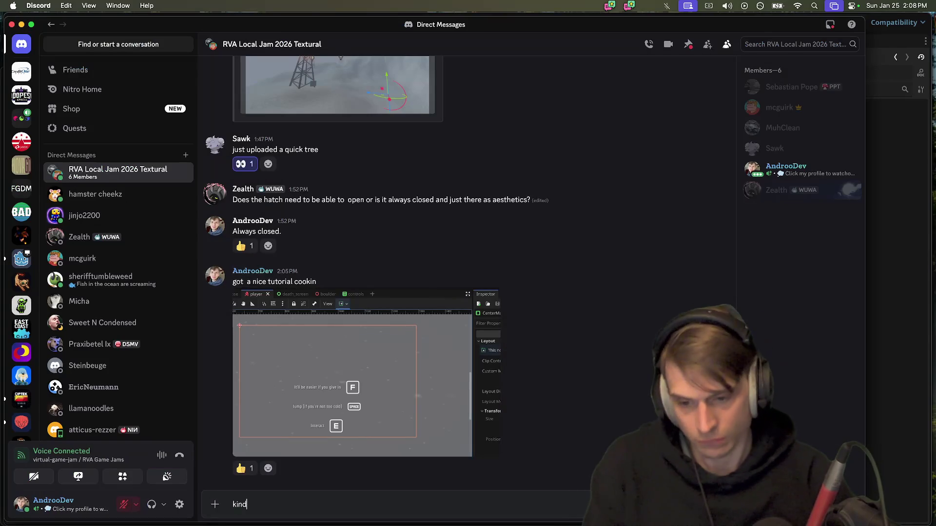
key("BackSpace")
key("BackSpace")
type("e these ambient ones")
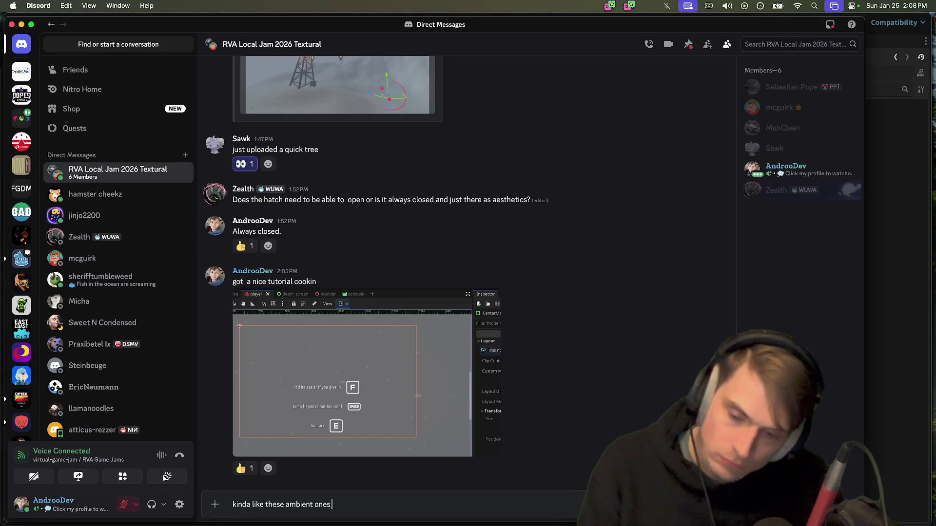
type(" they appear after every few")
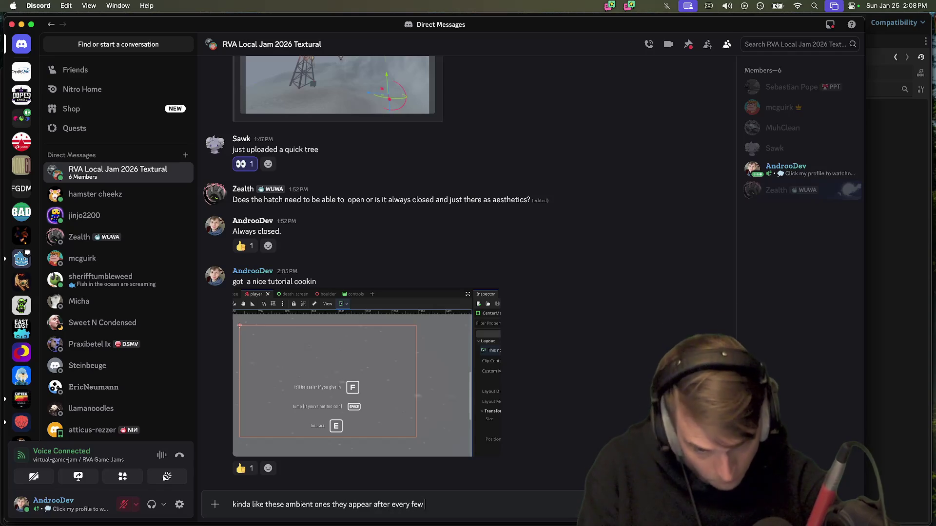
type("s")
key("Return")
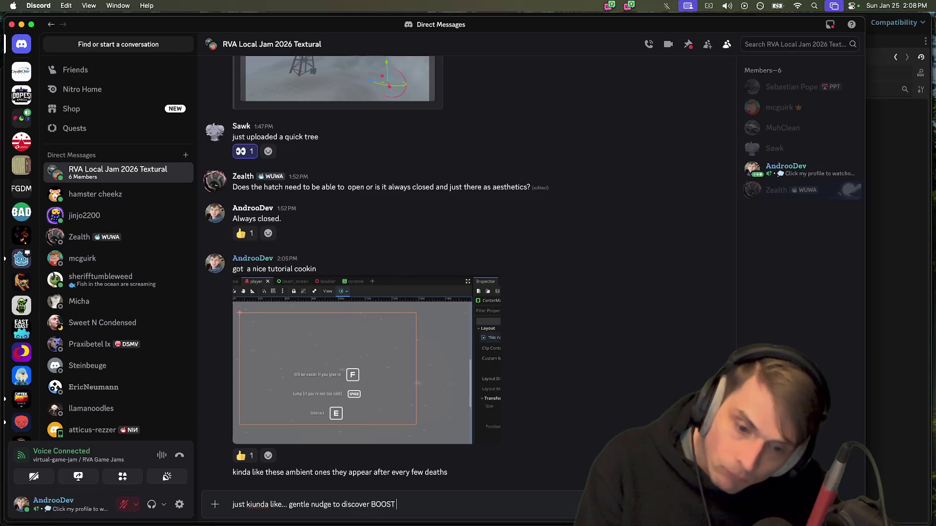
- Send a follow-up nudge toward BOOST with an up-arrow emoji, then leave for Firefox's blank tab
type("pa")
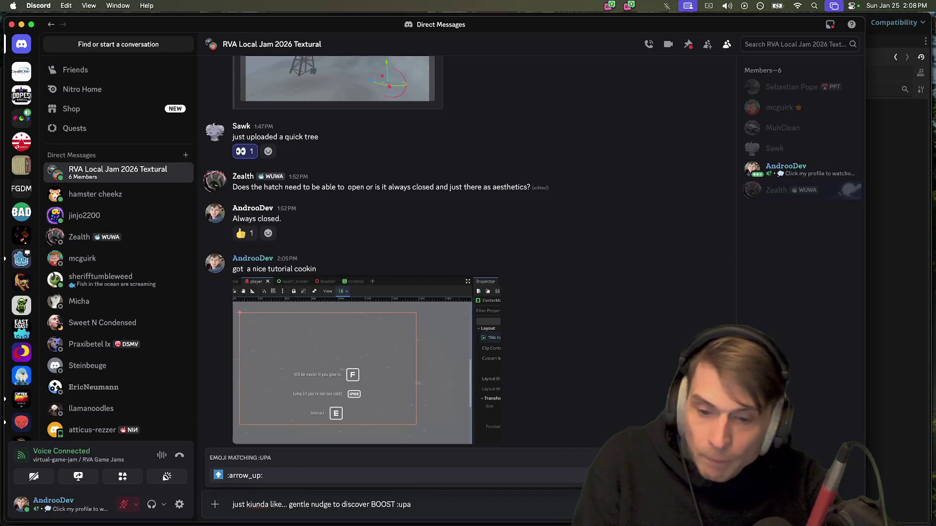
key("Return")
key("Return")
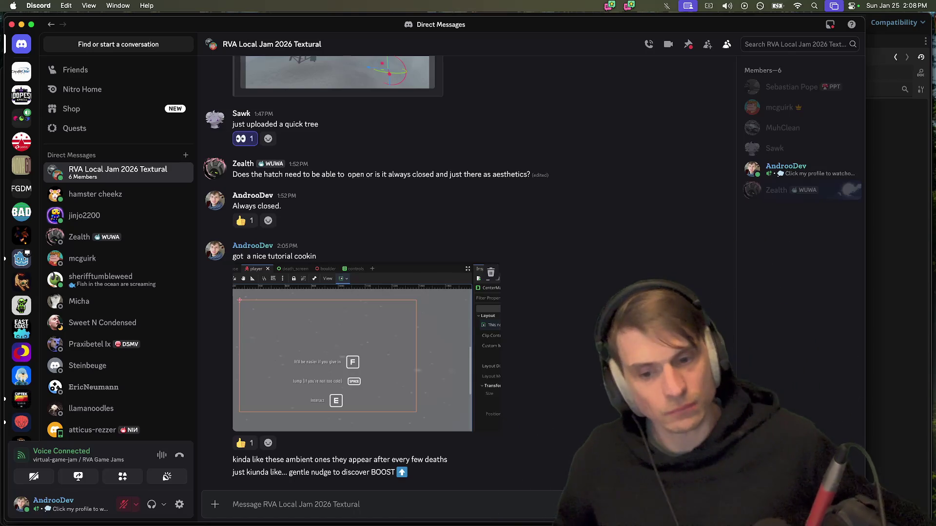
key("super+Tab")
key("super+Tab")
key("super+Tab")
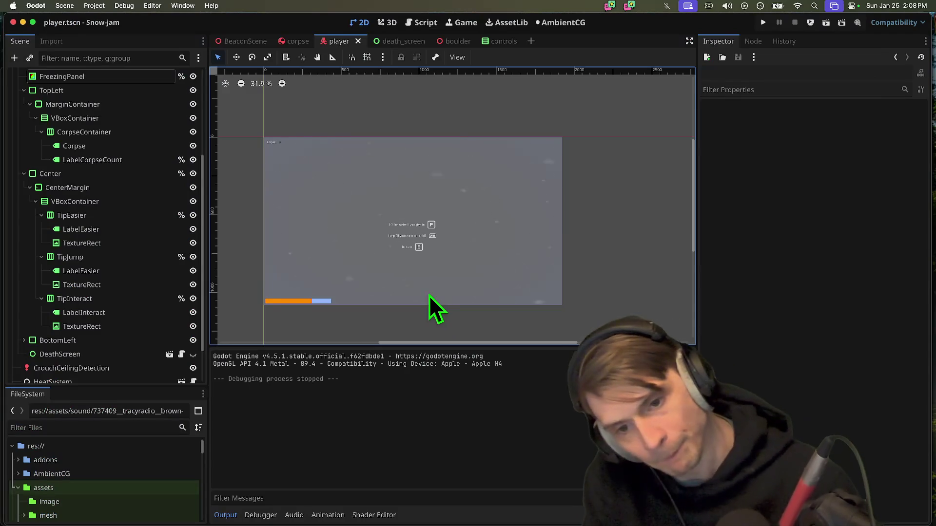
scroll(151, 137, "up", 5)
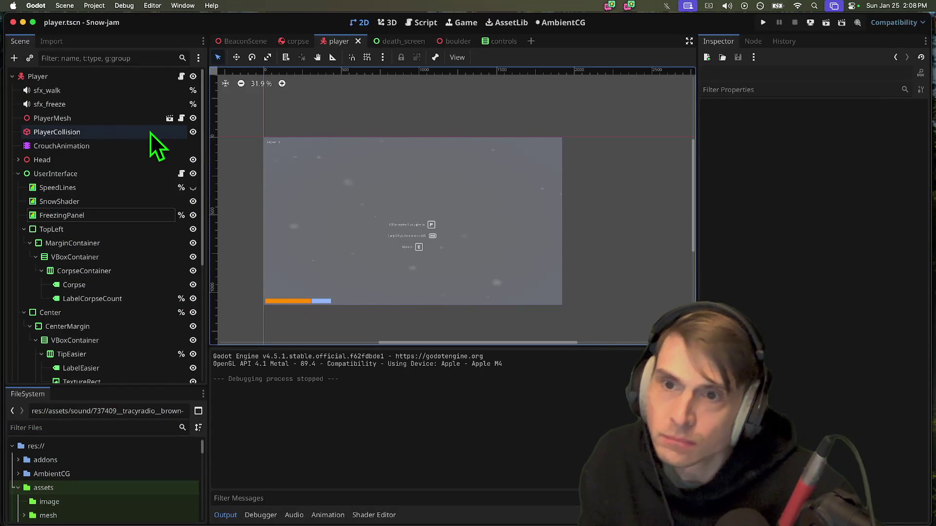
key("super+Tab")
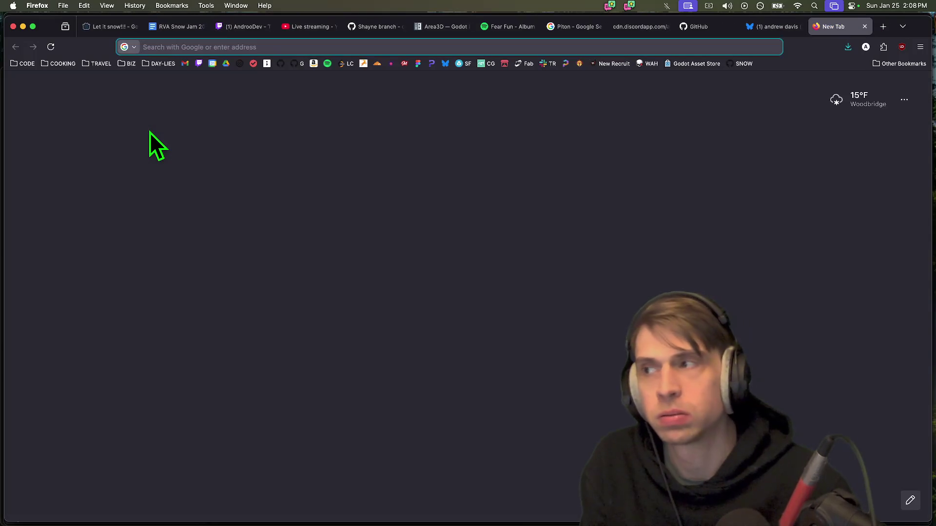
- Type 'f' in the new tab's address bar, then return to the RVA Local Jam 2026 Textural chat
mouse_move(312, 520)
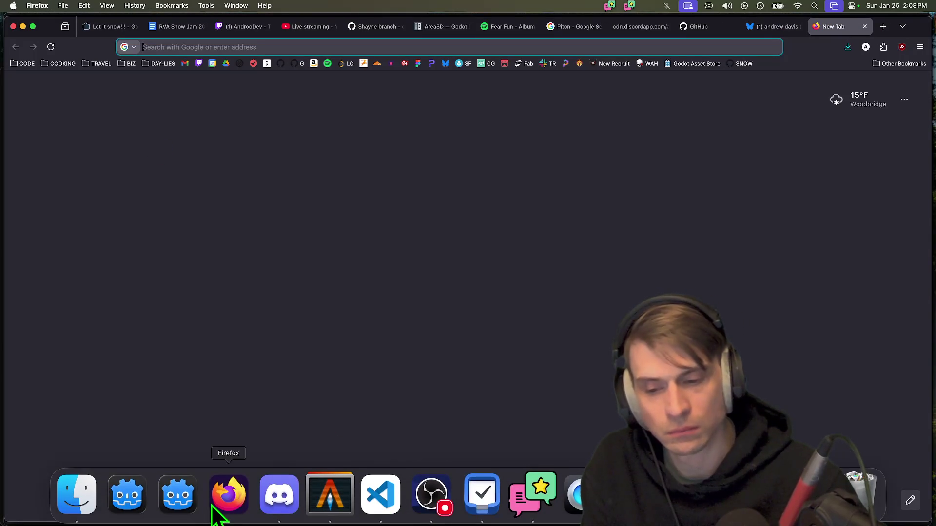
type("f")
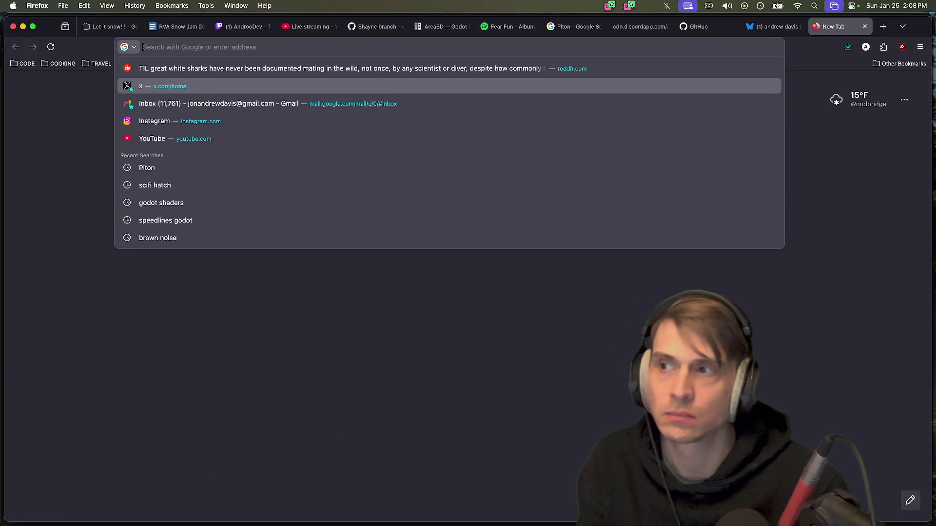
key("super+Tab")
key("super+Tab")
key("Tab")
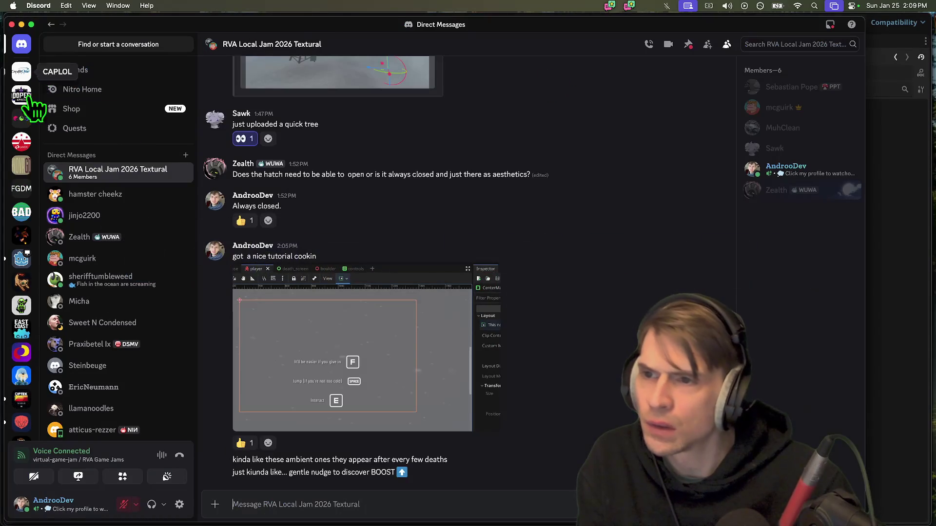
- Open the RVA Game Jams server and browse to its looking-for-group channel
left_click(22, 117)
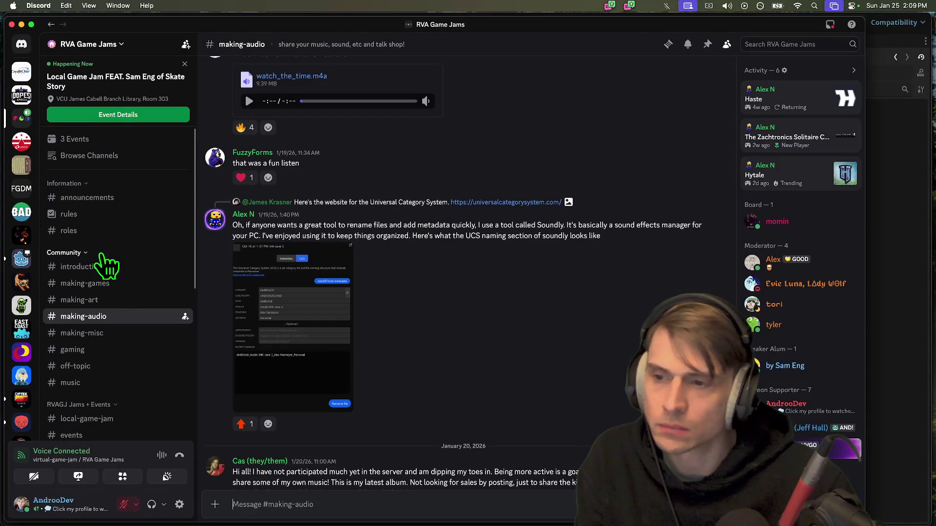
scroll(155, 332, "down", 8)
right_click(157, 336)
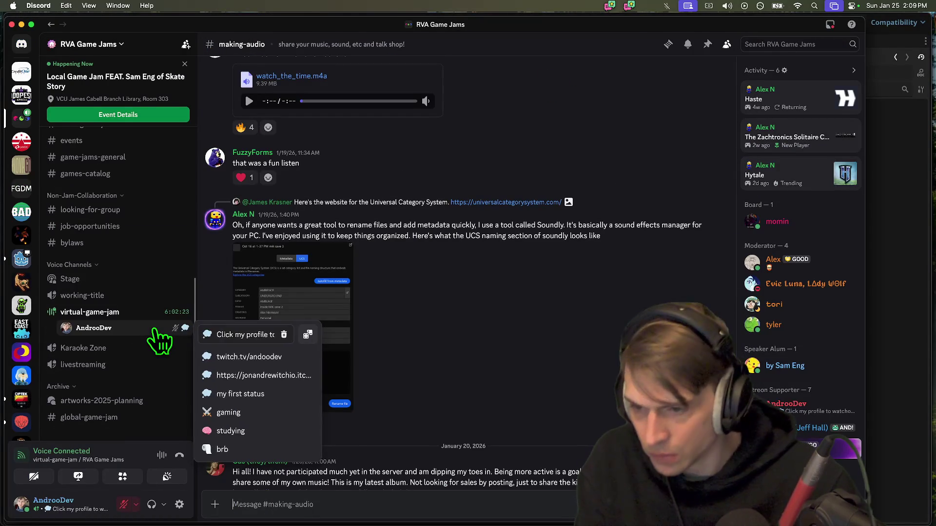
key("Escape")
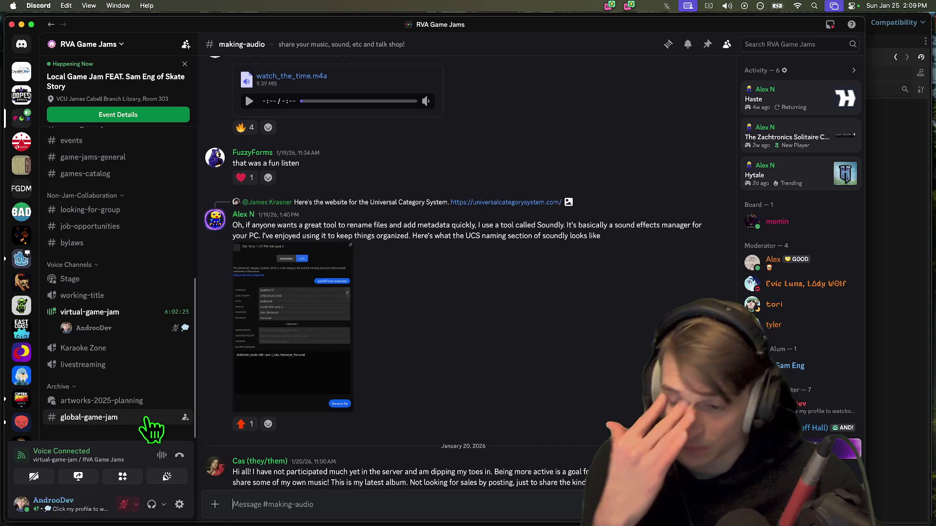
left_click(110, 210)
- In #local-game-jam, scroll back to the 'DONT DO THIS TO ME' Twitch clip post and open its link
scroll(115, 236, "up", 5)
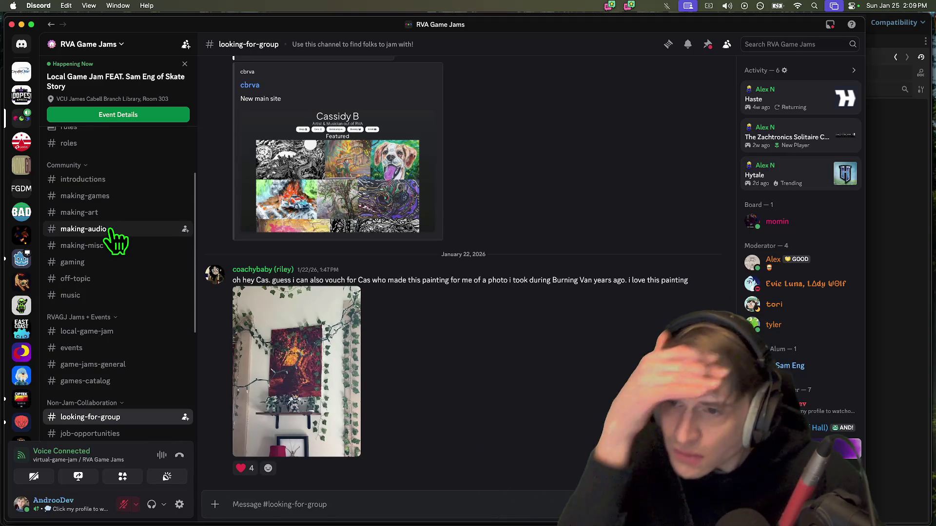
left_click(140, 334)
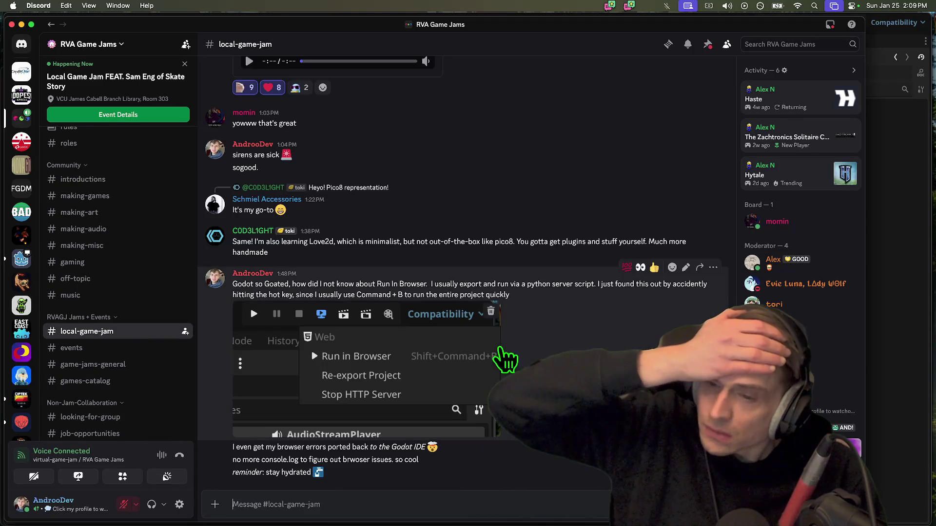
scroll(538, 353, "up", 15)
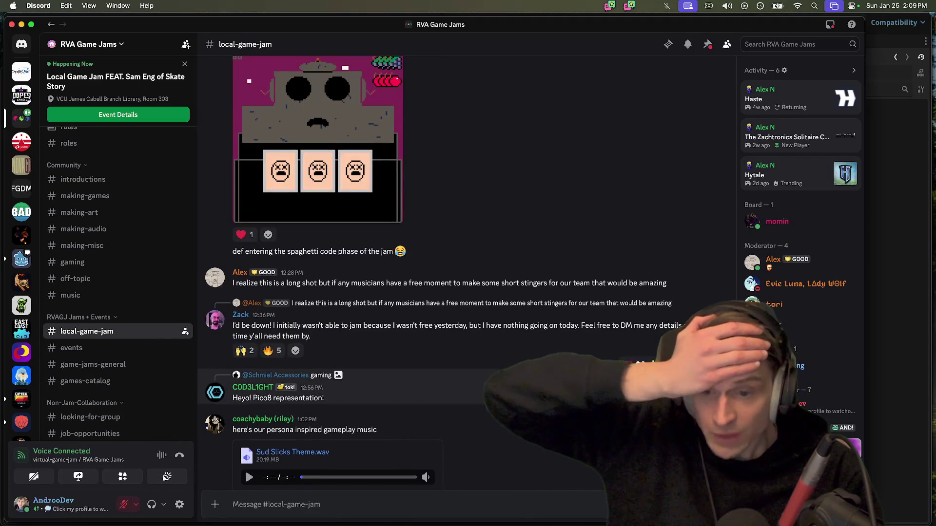
scroll(525, 390, "up", 15)
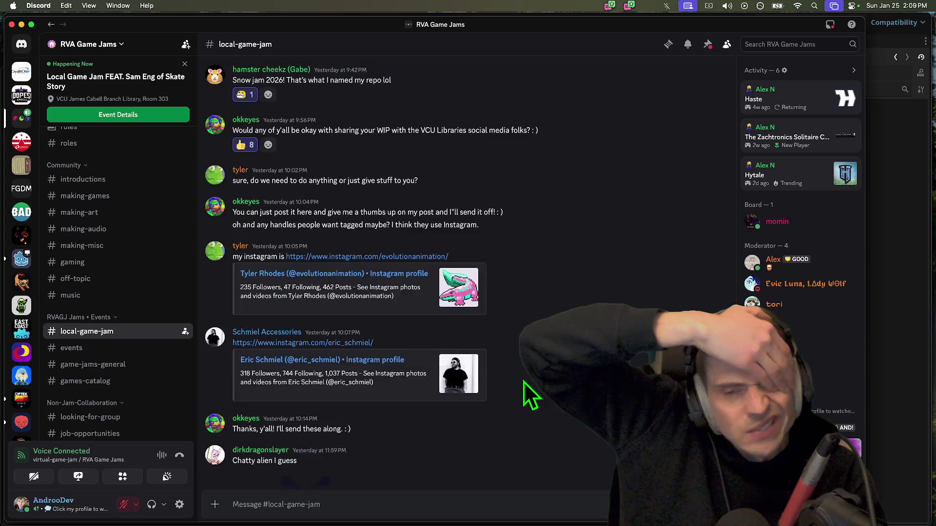
scroll(524, 381, "up", 10)
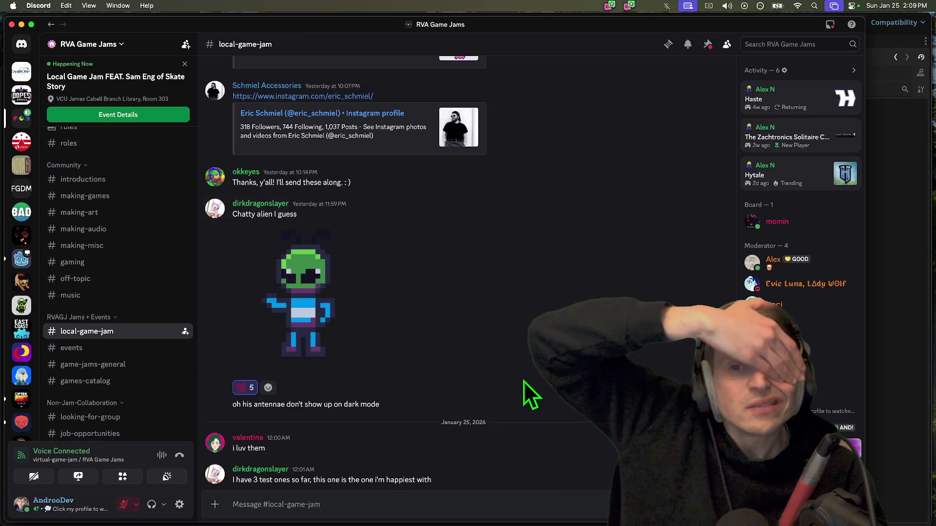
scroll(524, 381, "up", 4)
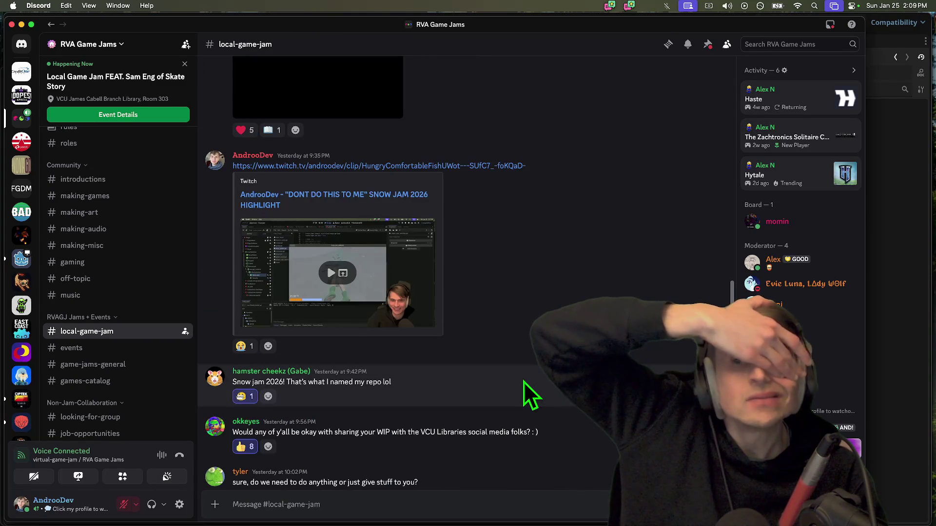
scroll(523, 382, "down", 7)
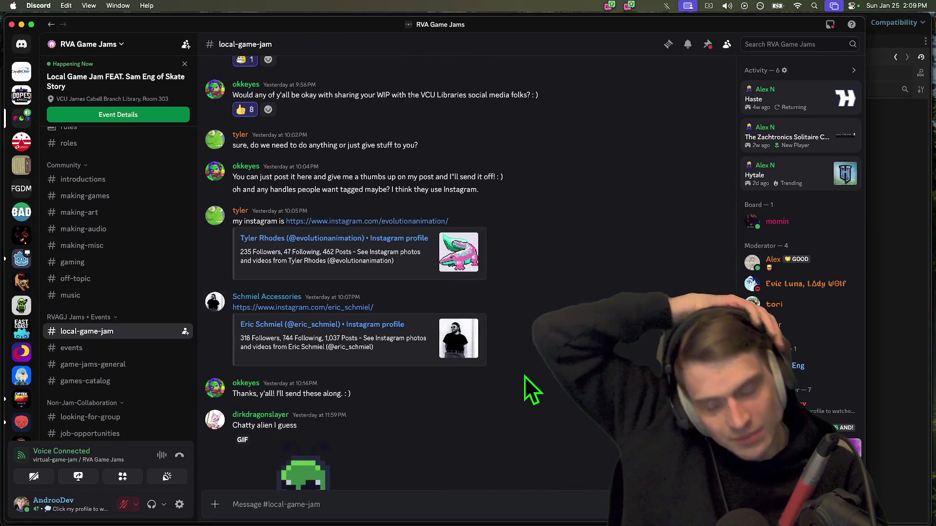
scroll(527, 367, "down", 8)
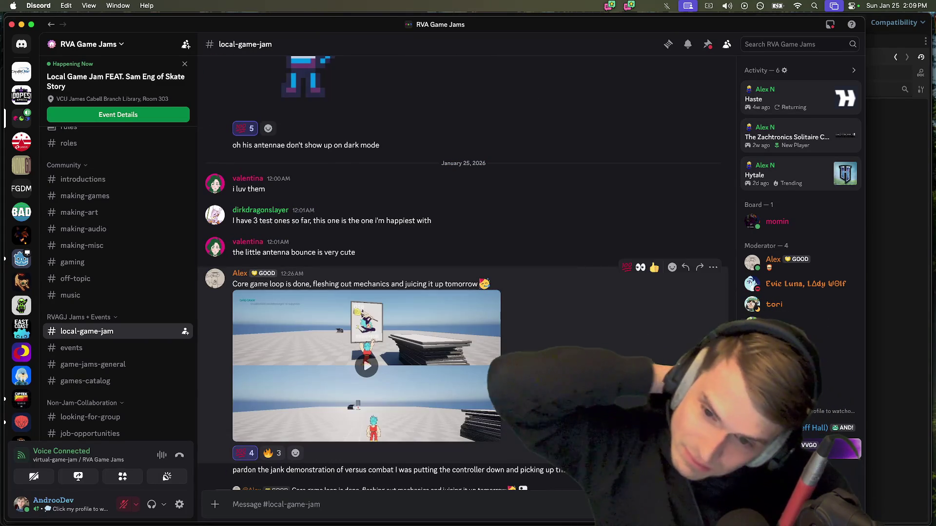
scroll(520, 385, "up", 10)
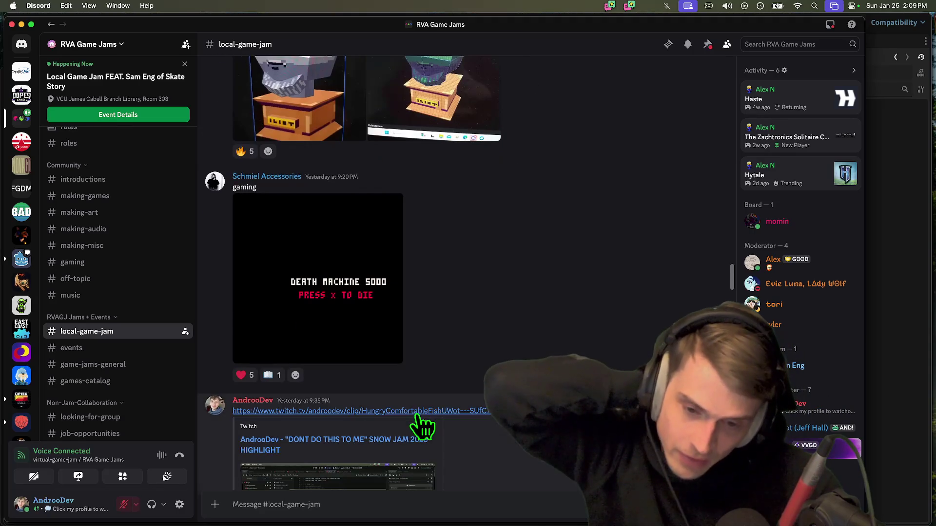
left_click(419, 411)
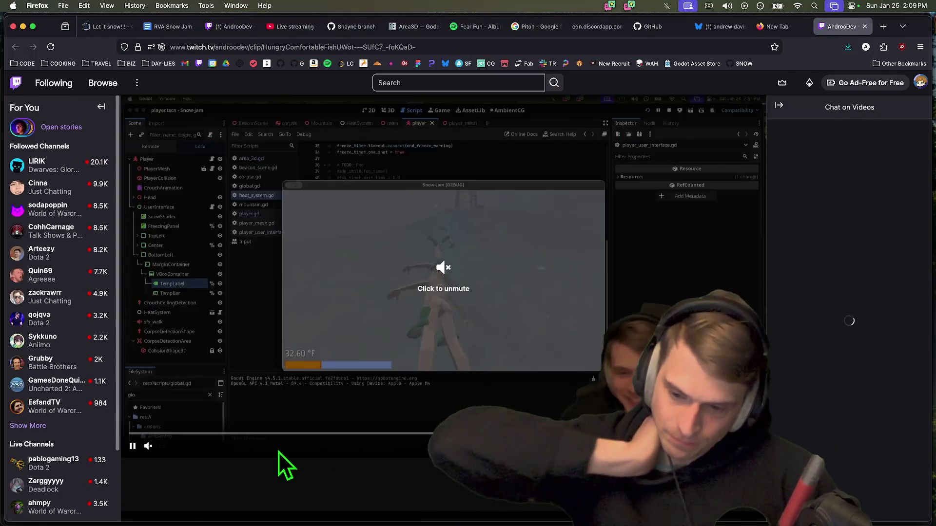
- Look over the Twitch clip page and its view count, close the tab, and return to Discord
scroll(287, 456, "down", 2)
scroll(247, 489, "down", 3)
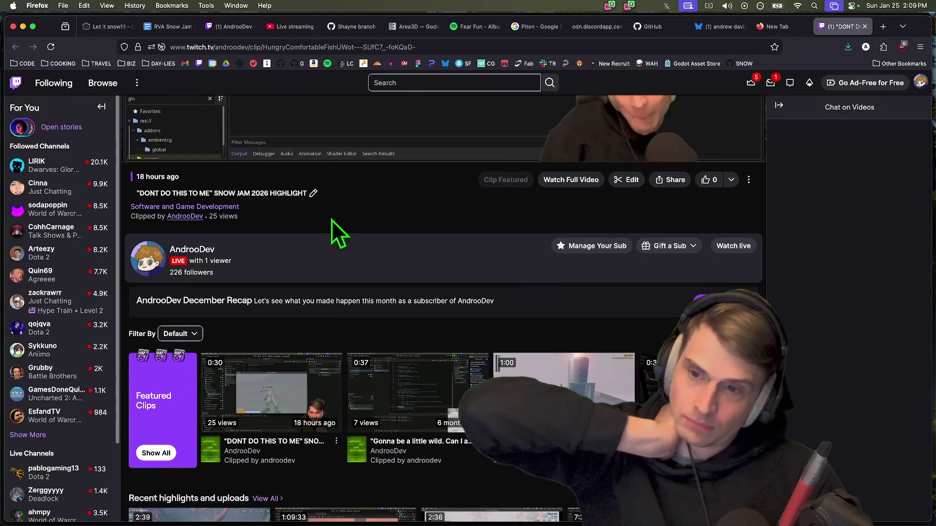
double_click(332, 220)
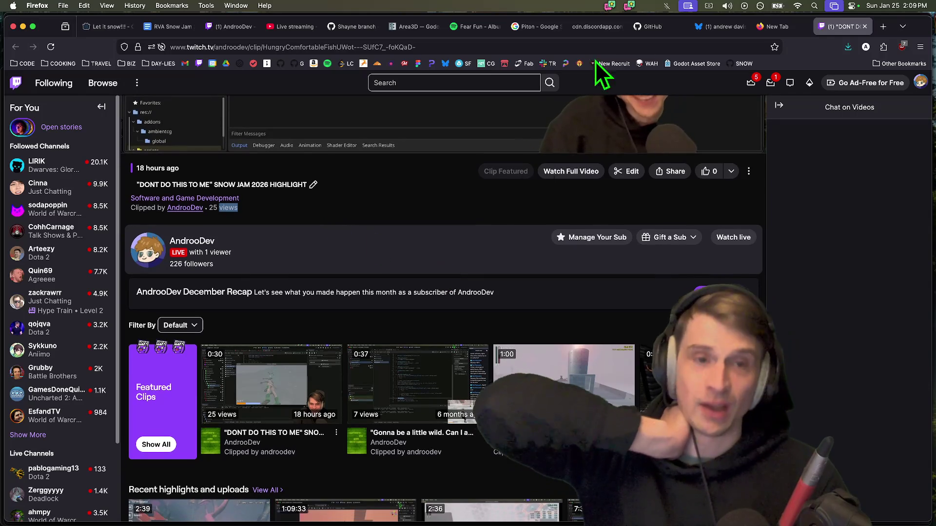
left_click(864, 27)
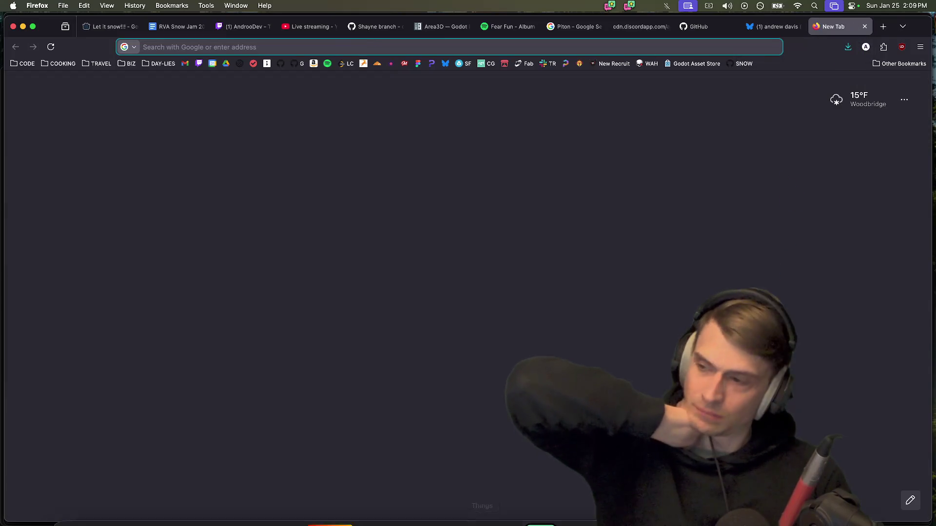
left_click(260, 509)
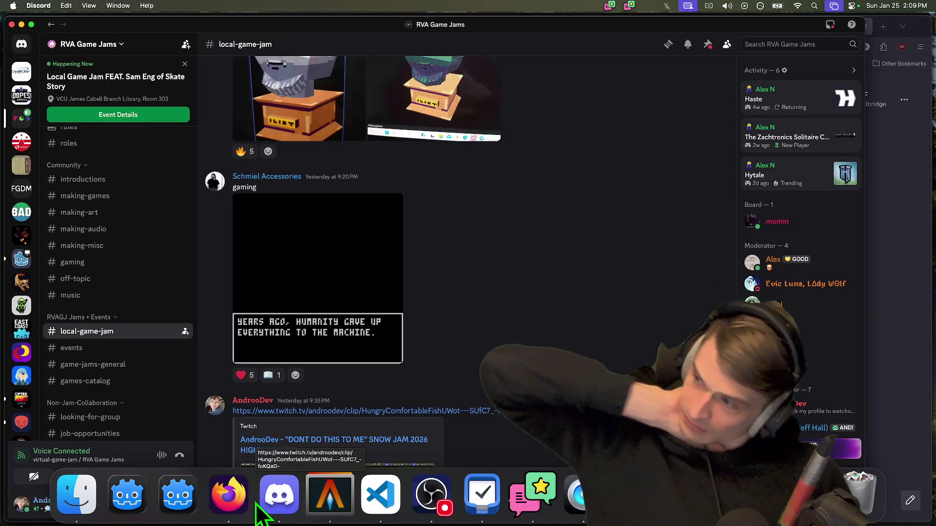
- Scroll to the Twitch clip embed in #local-game-jam and load its player
scroll(386, 397, "down", 10)
scroll(492, 390, "up", 5)
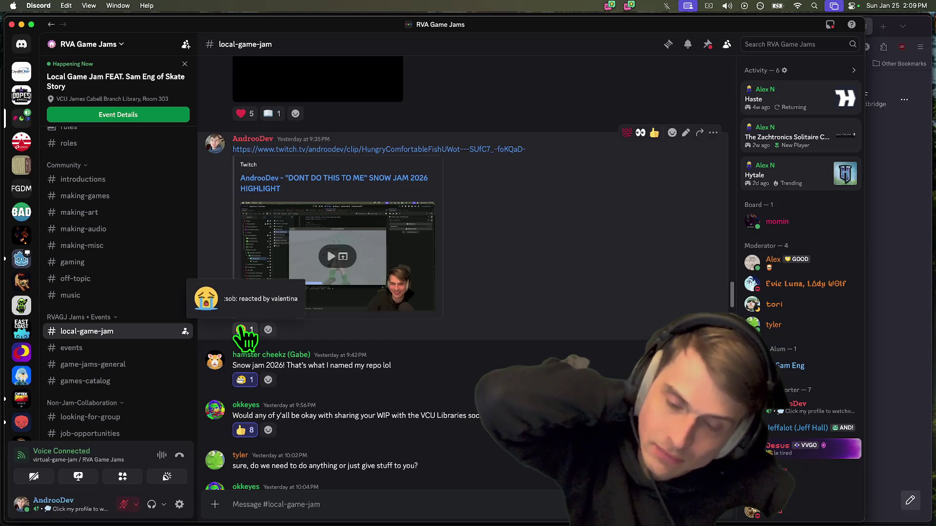
scroll(534, 289, "up", 5)
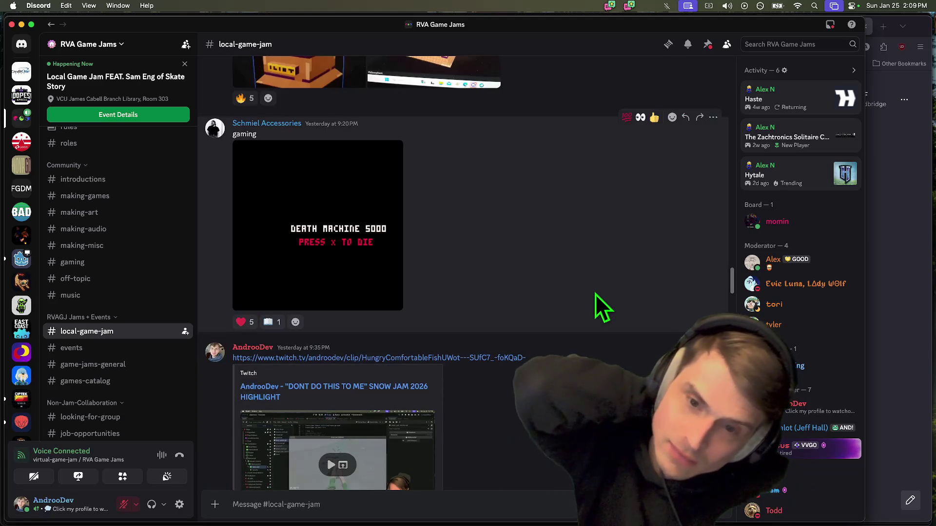
scroll(595, 294, "down", 5)
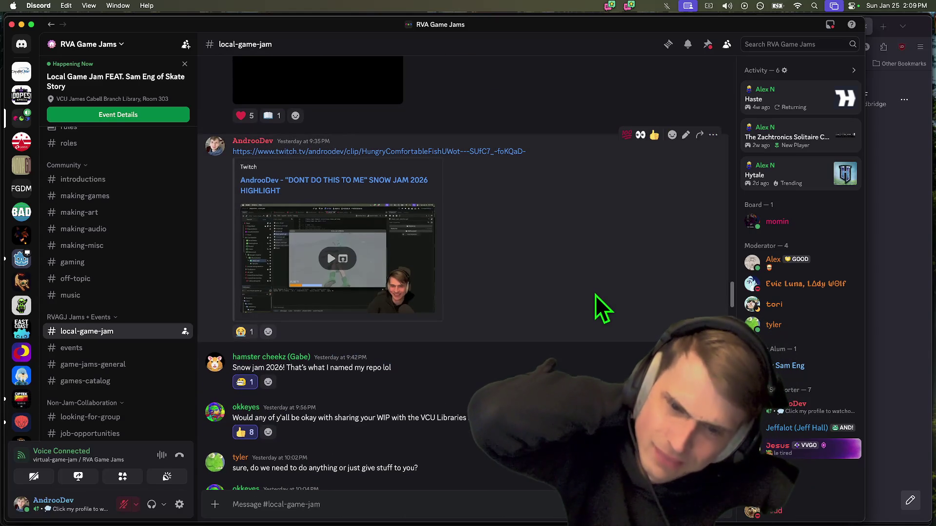
left_click(328, 265)
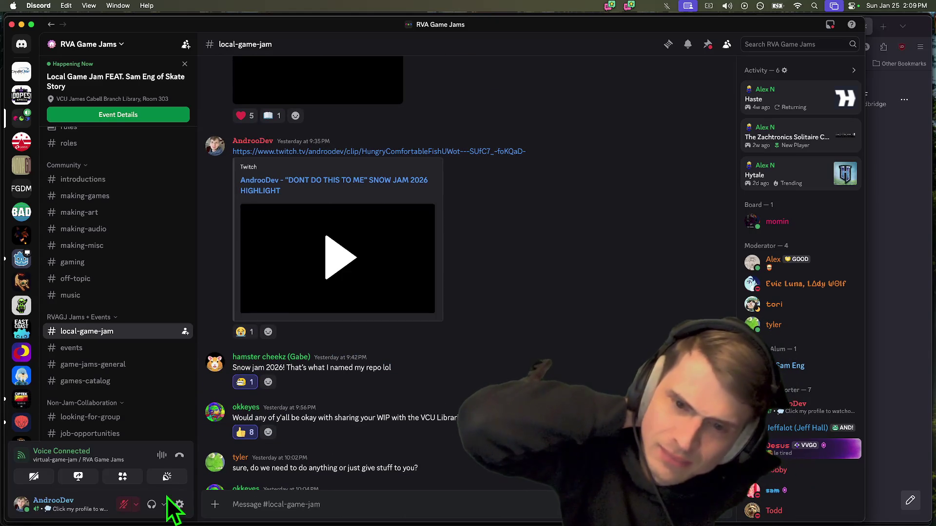
- Leave the clip's Twitch category page and start the clip playing inline in Discord
left_click(326, 247)
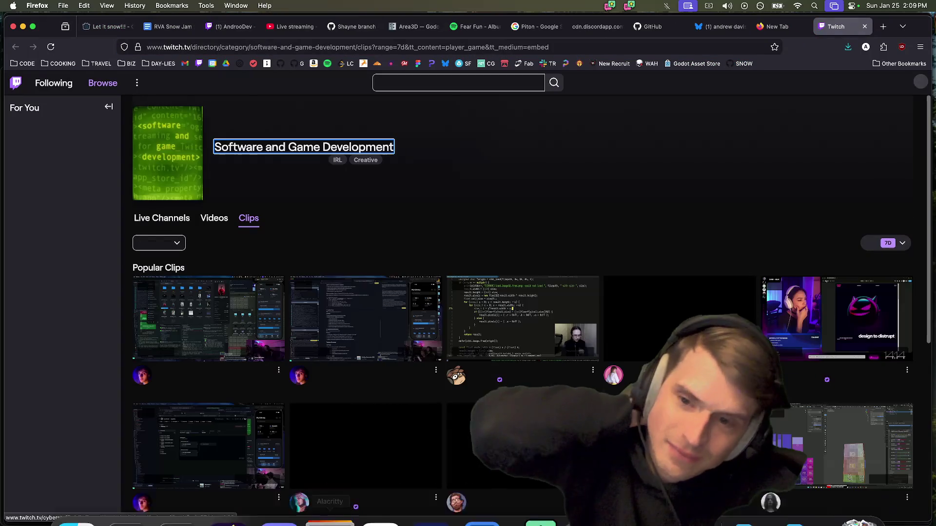
scroll(366, 323, "down", 4)
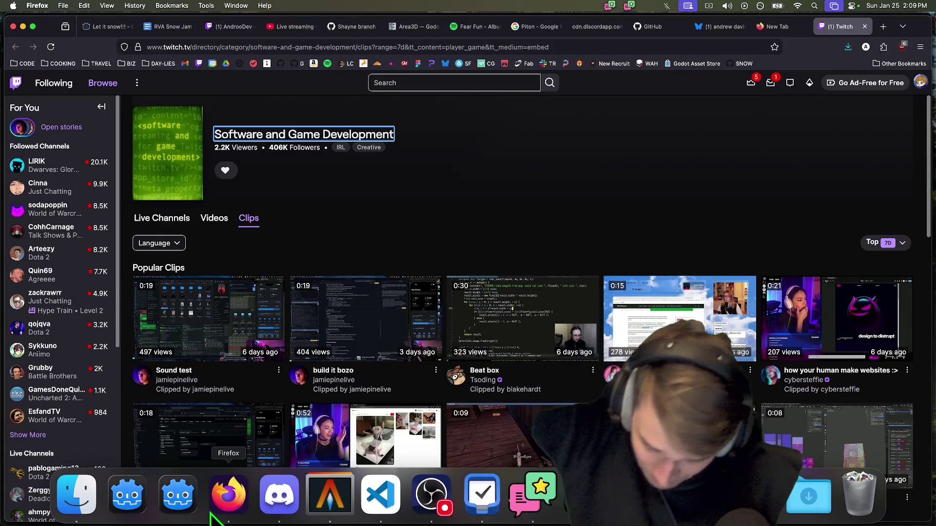
left_click(277, 493)
left_click(252, 302)
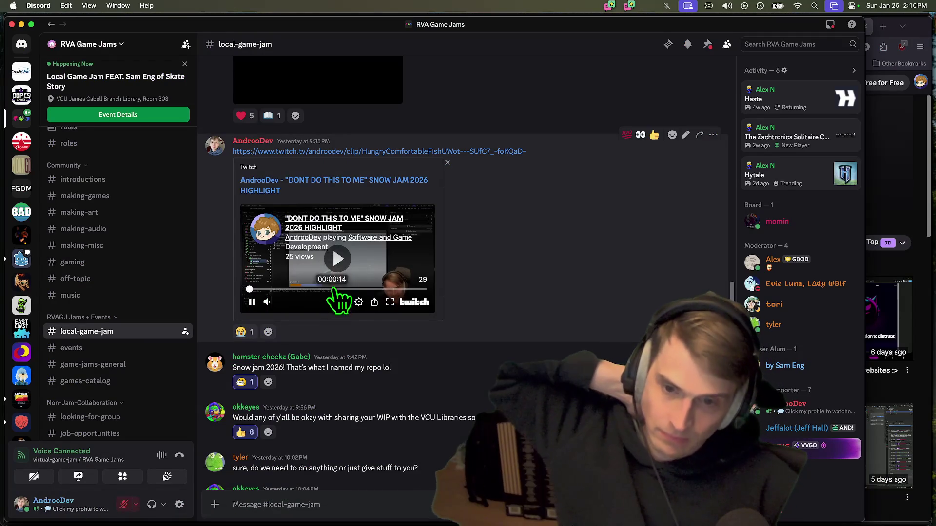
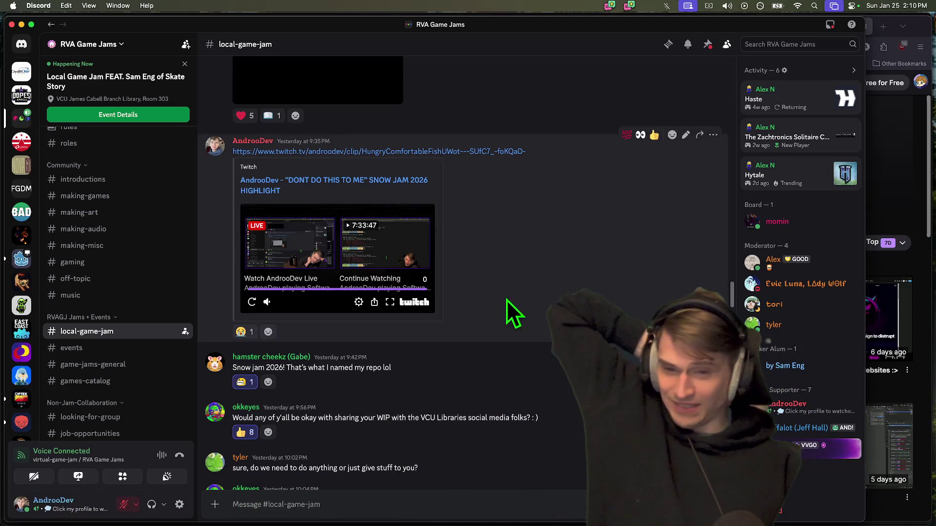
- Read through #local-game-jam, selecting the WIP-sharing message and the itch.io submission reply
triple_click(469, 417)
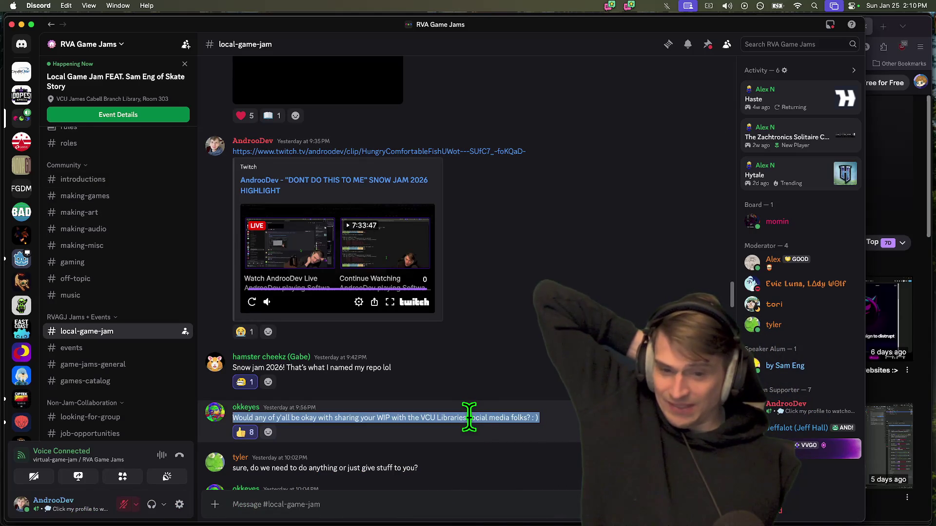
scroll(484, 417, "up", 10)
scroll(487, 414, "up", 3)
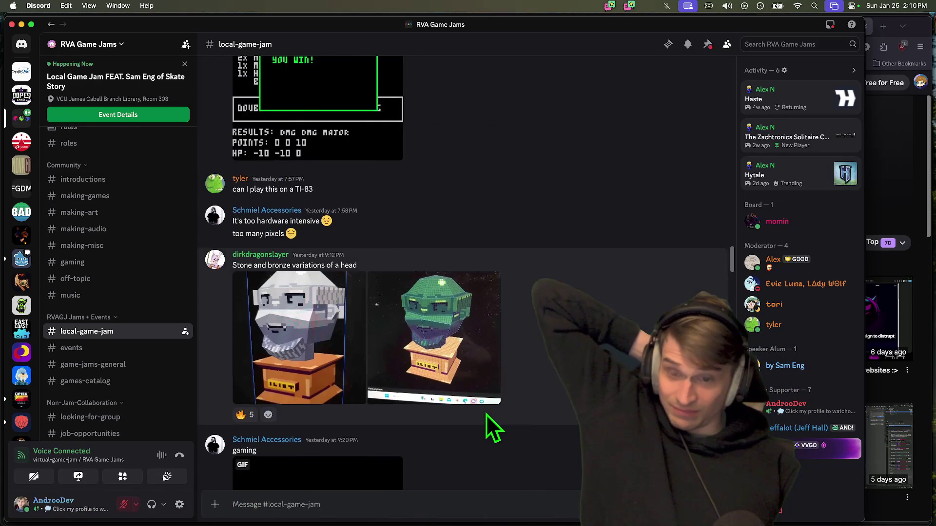
scroll(486, 412, "down", 15)
scroll(415, 287, "down", 4)
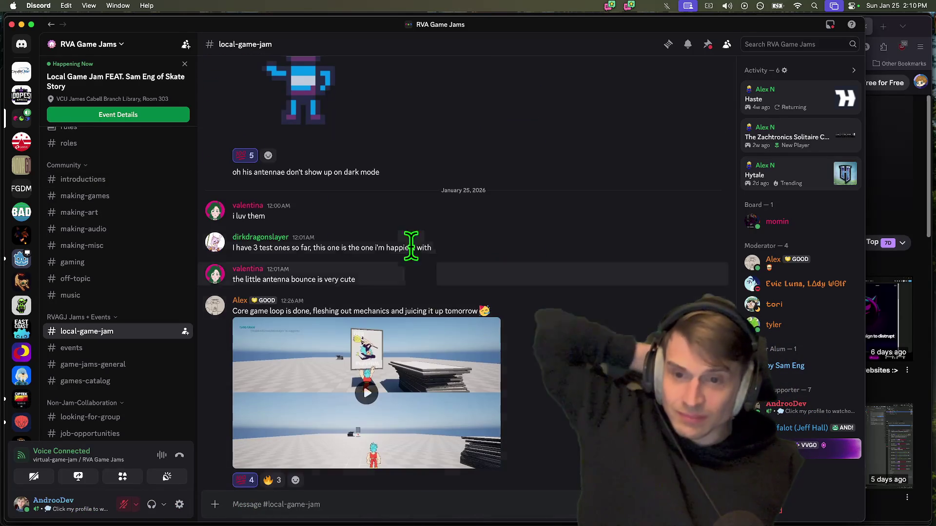
scroll(409, 240, "down", 7)
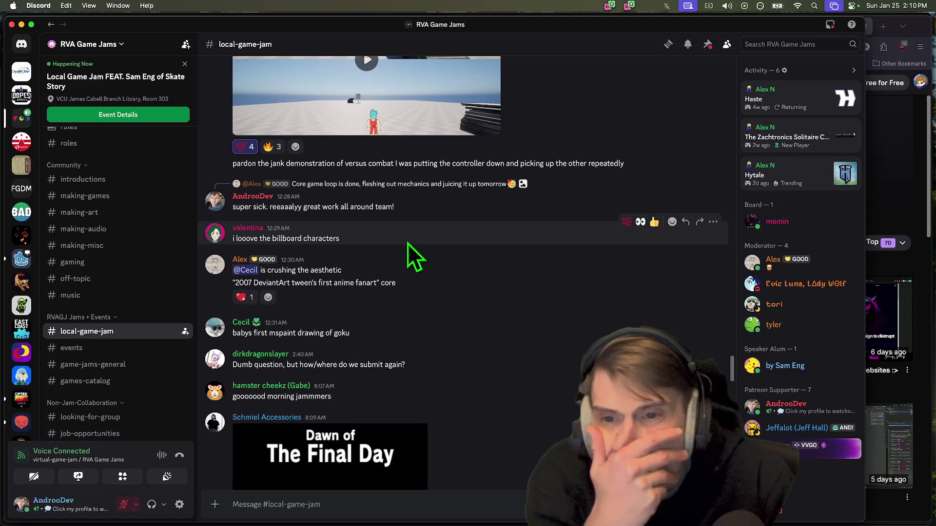
scroll(407, 245, "down", 5)
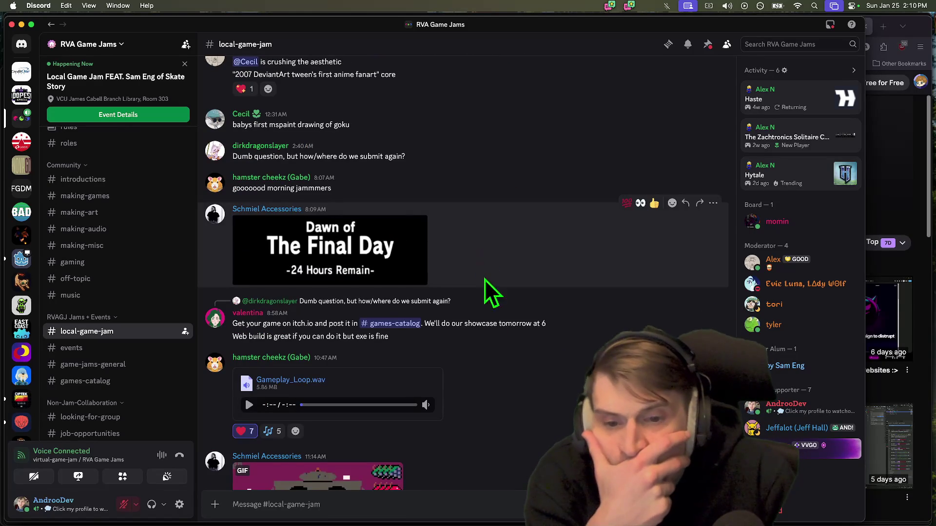
triple_click(509, 324)
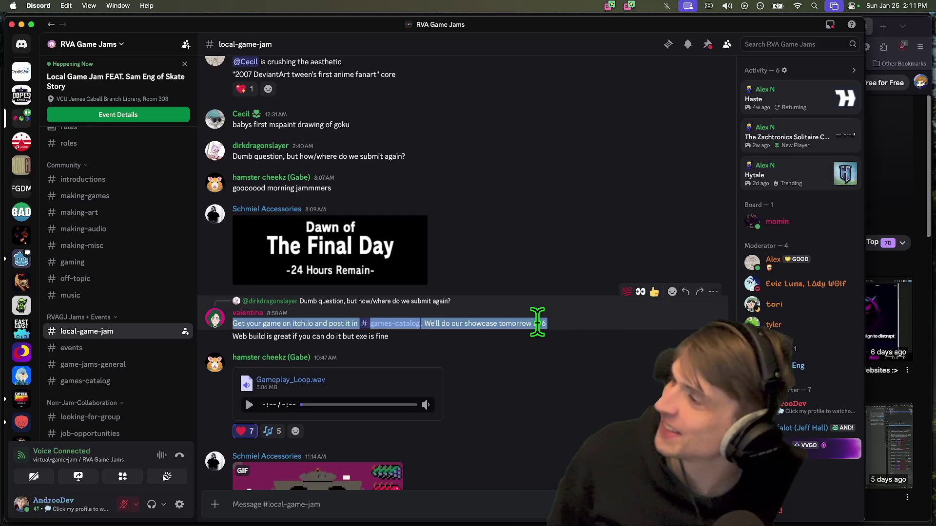
- Switch to the RVA Local Jam 2026 Textural group conversation
key("super+Tab")
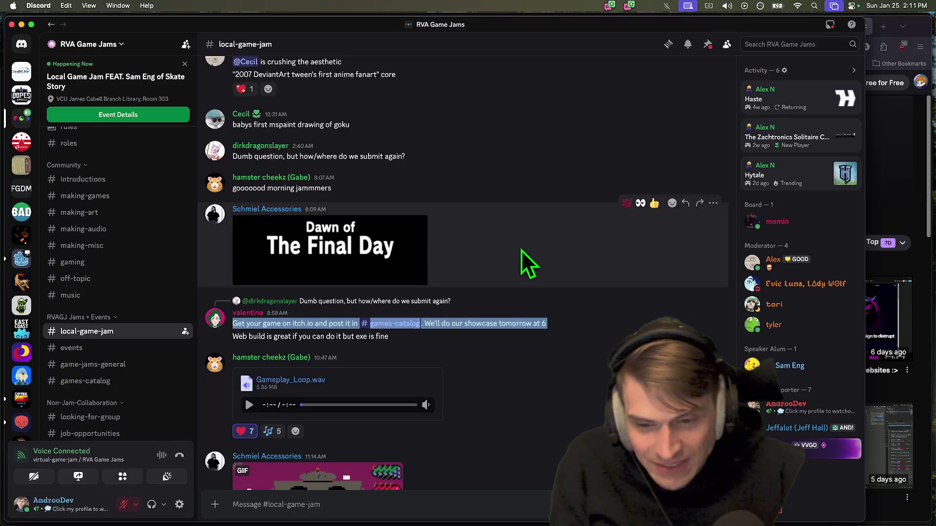
scroll(517, 282, "down", 5)
key("super+bracketleft")
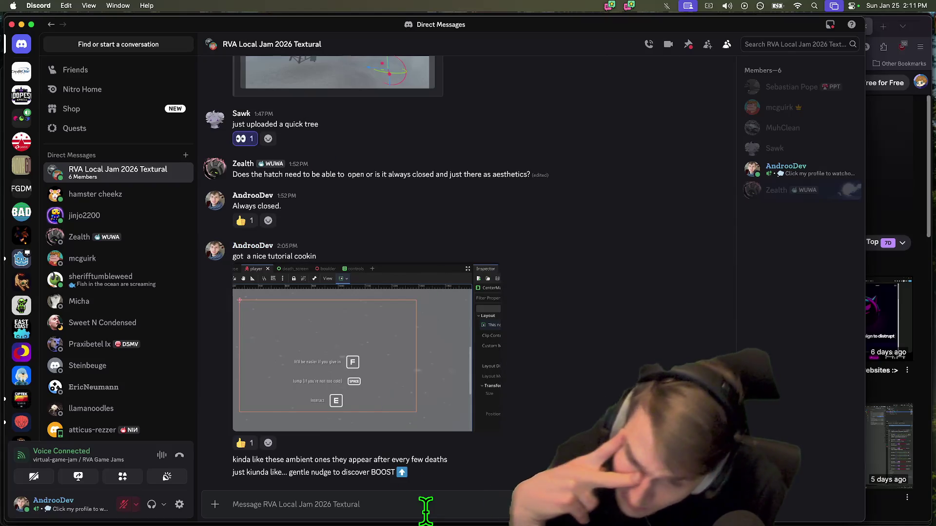
mouse_move(380, 522)
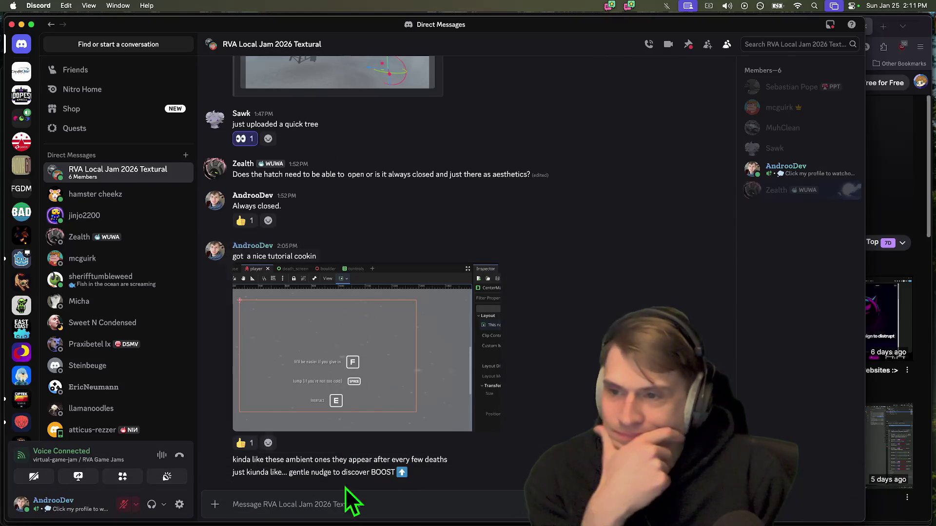
mouse_move(350, 524)
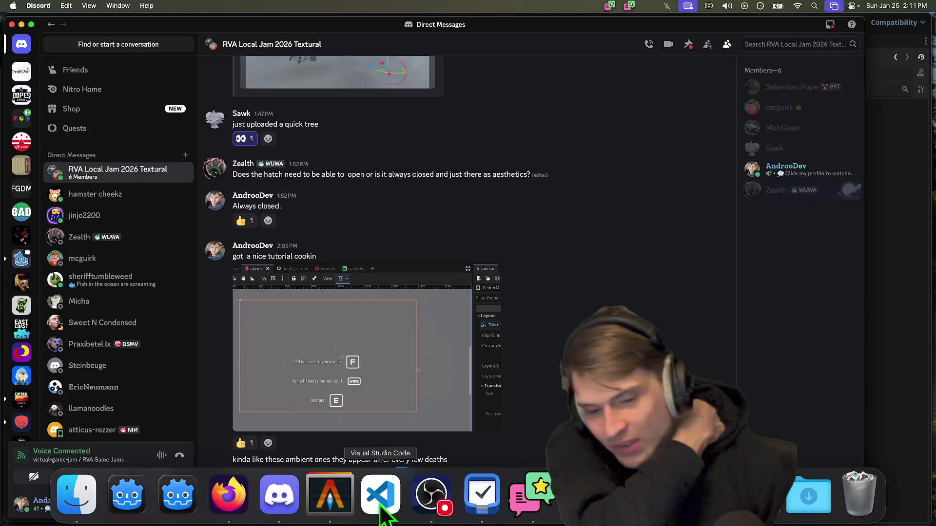
- Back in Godot, close the death_screen, boulder and controls scene tabs
key("super+Tab")
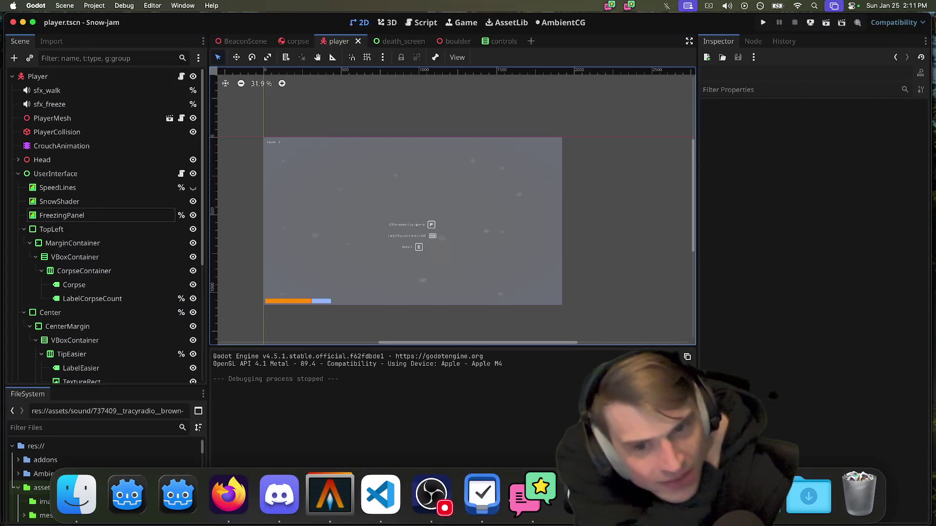
scroll(409, 150, "up", 3)
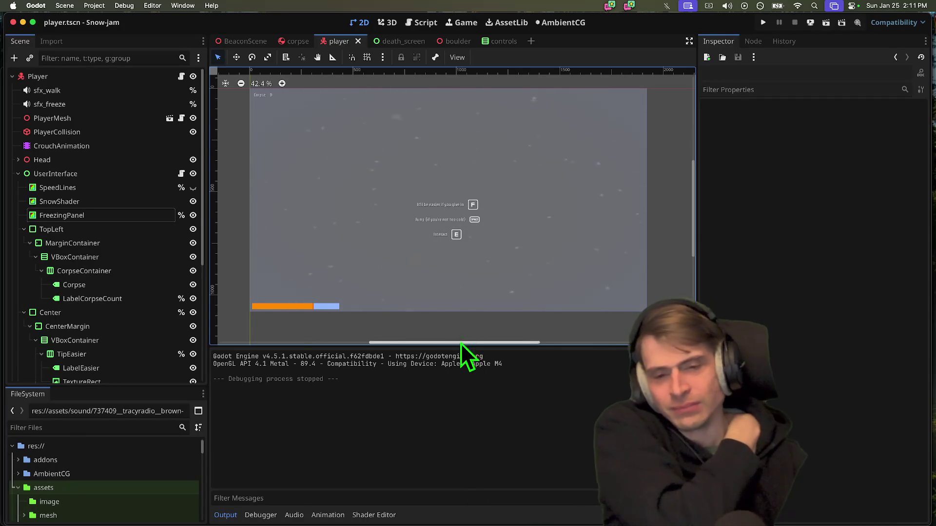
middle_click(413, 42)
middle_click(413, 42)
middle_click(413, 43)
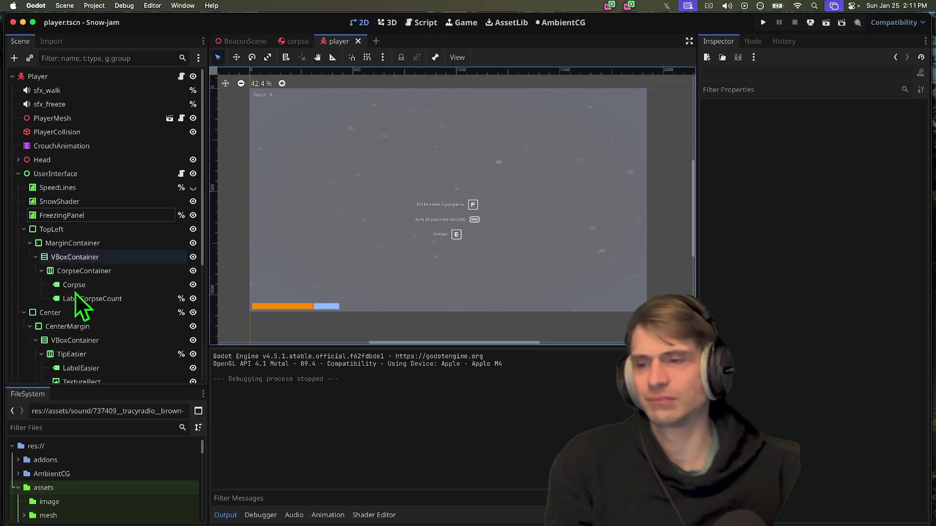
- Filter the FileSystem for 'mo' and open Mountain.tscn
left_click(76, 427)
type("moun")
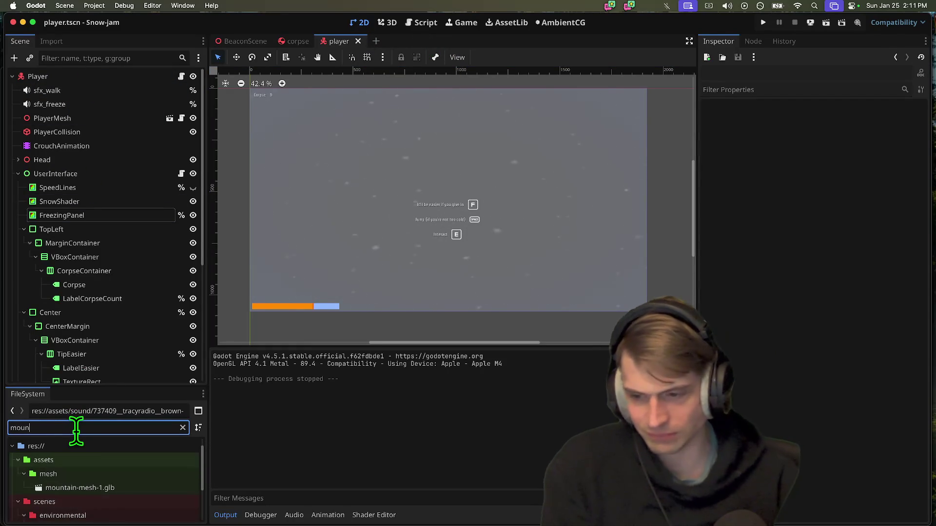
scroll(124, 502, "down", 2)
left_click(123, 477)
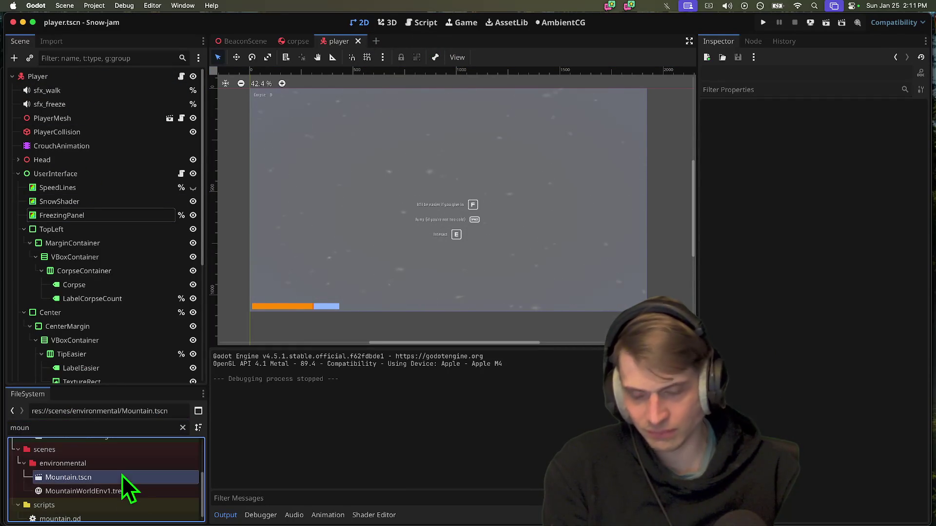
double_click(123, 477)
scroll(480, 198, "up", 5)
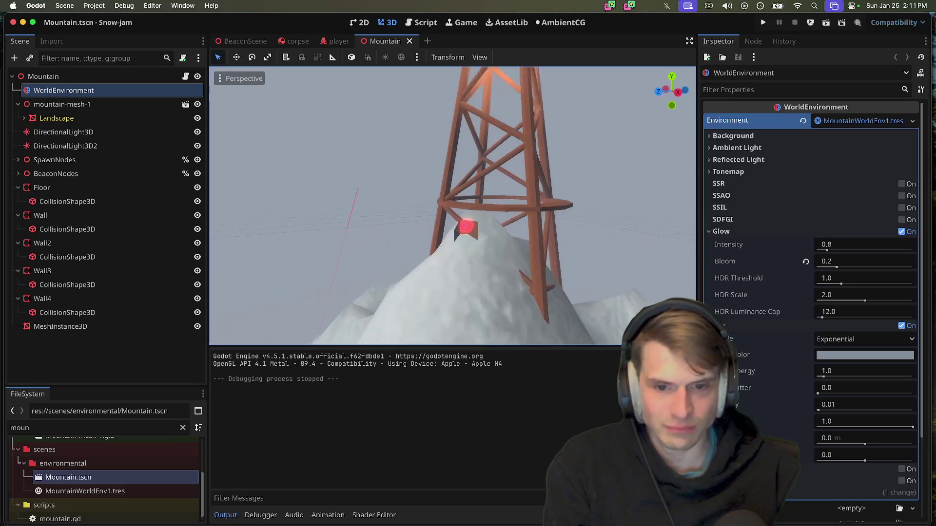
scroll(480, 195, "up", 3)
- Check git status, stage all changes and commit them as 'feat: finish tips'
key("super+Tab")
type("gst")
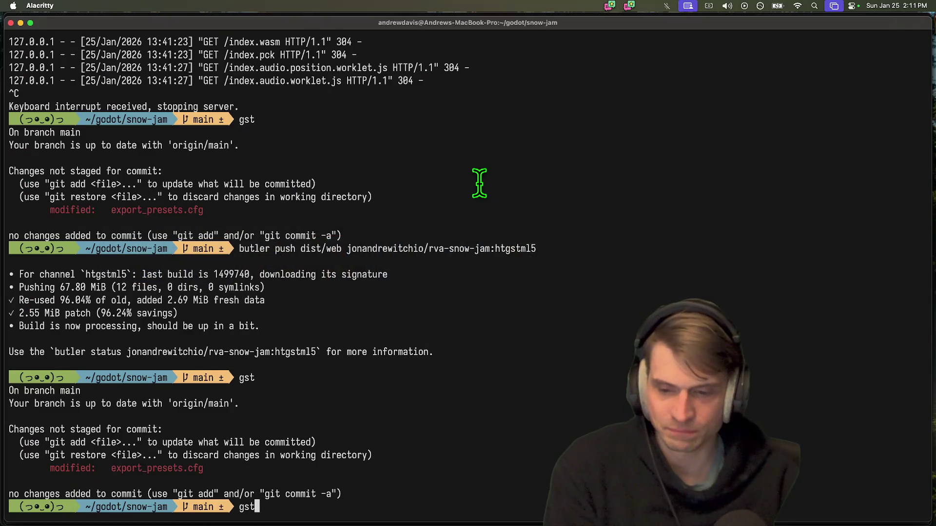
key("Return")
type("git add .")
key("Return")
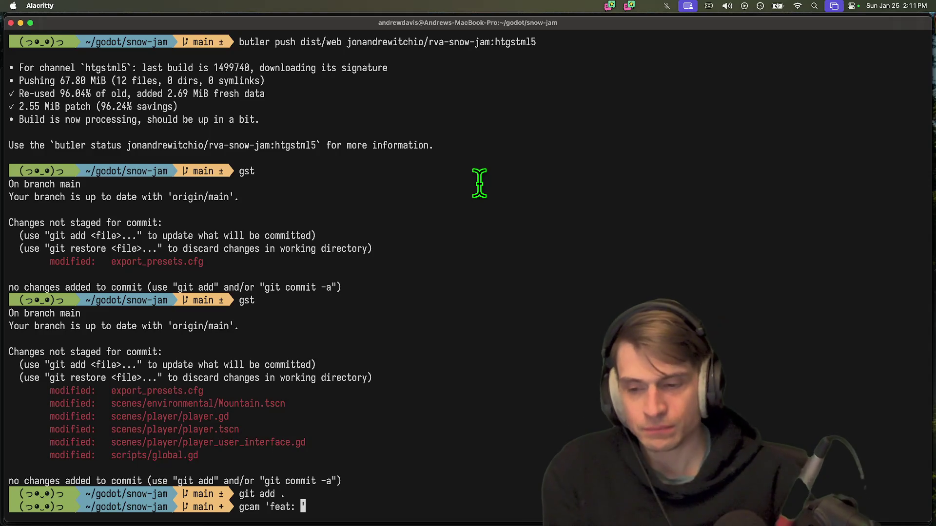
type("s'")
key("Return")
- Run git pull --rebase, pull again to confirm it's up to date, then clear the terminal
type("git pull --rebase")
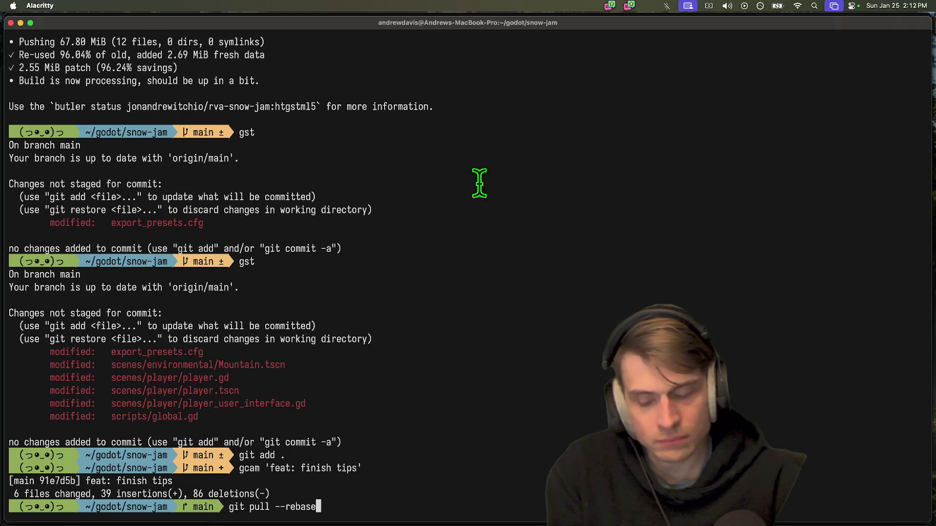
key("super+Tab")
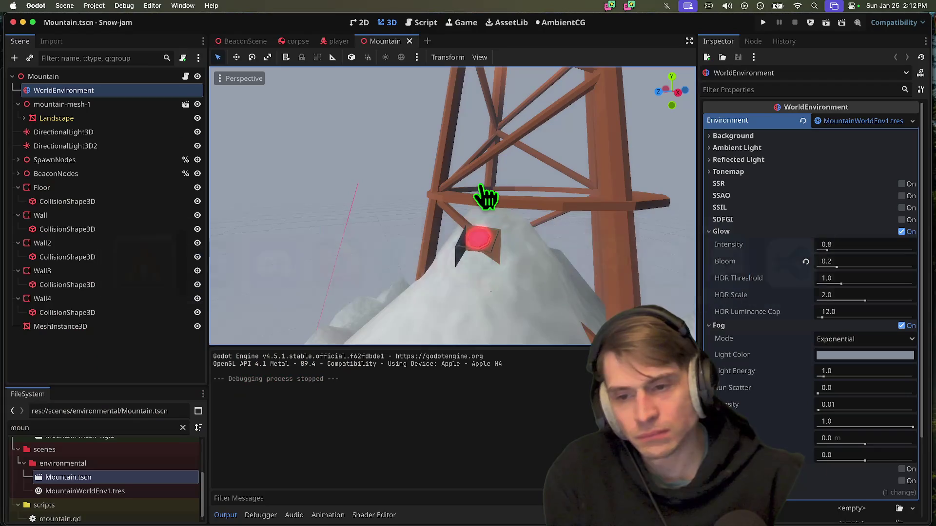
key("super+Tab")
key("Return")
key("super+Tab")
key("super+Tab")
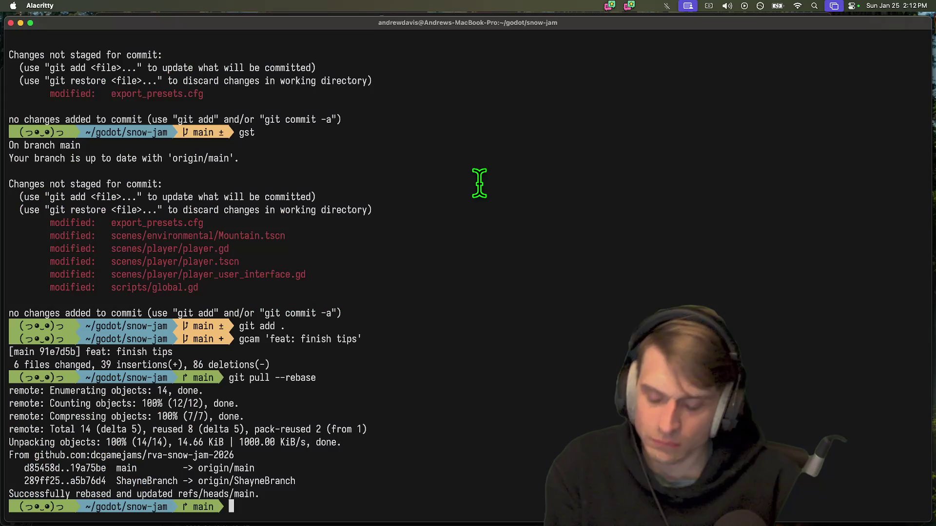
key("Return")
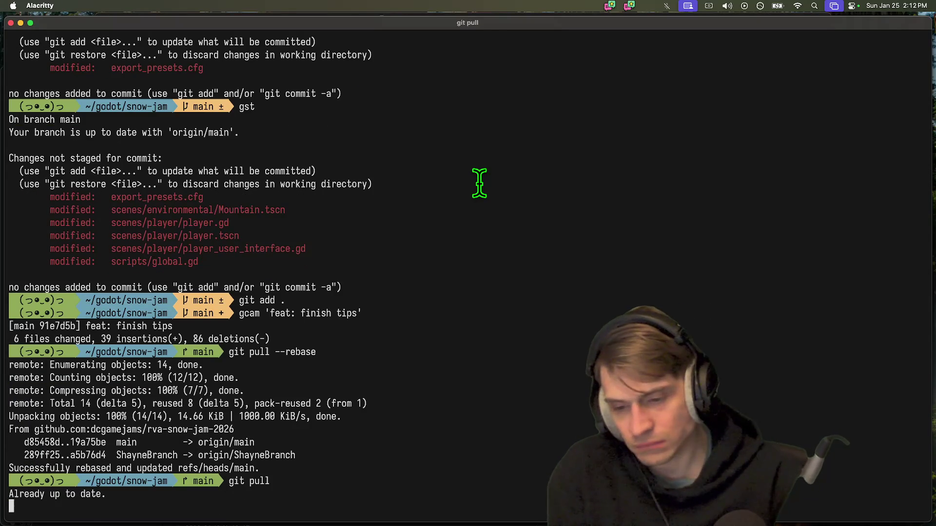
type("ear")
key("Return")
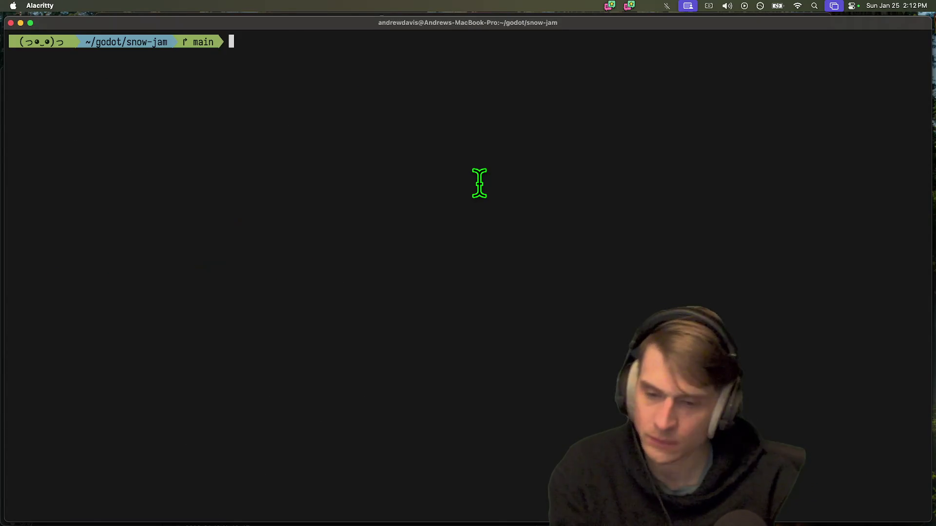
key("super+Tab")
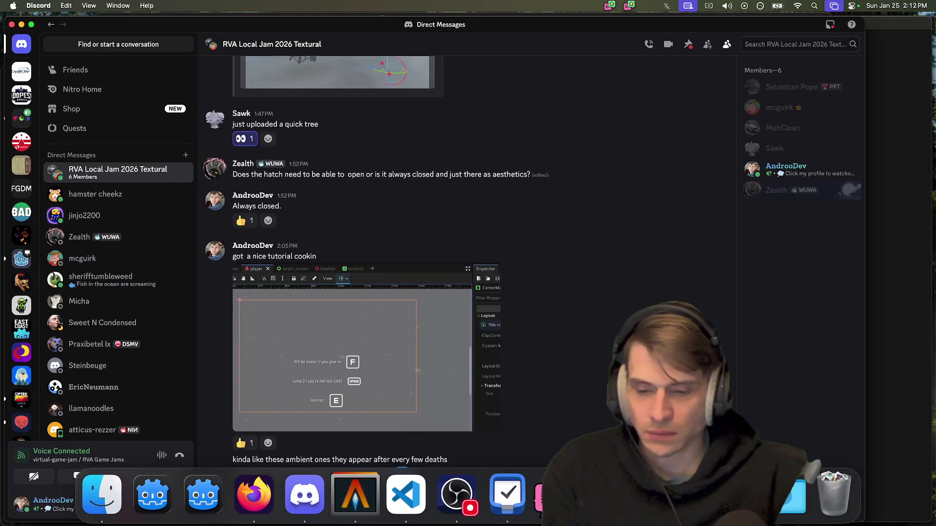
- Open local-game-jam and view the ghost announcement's emoji and image enlarged
left_click(24, 119)
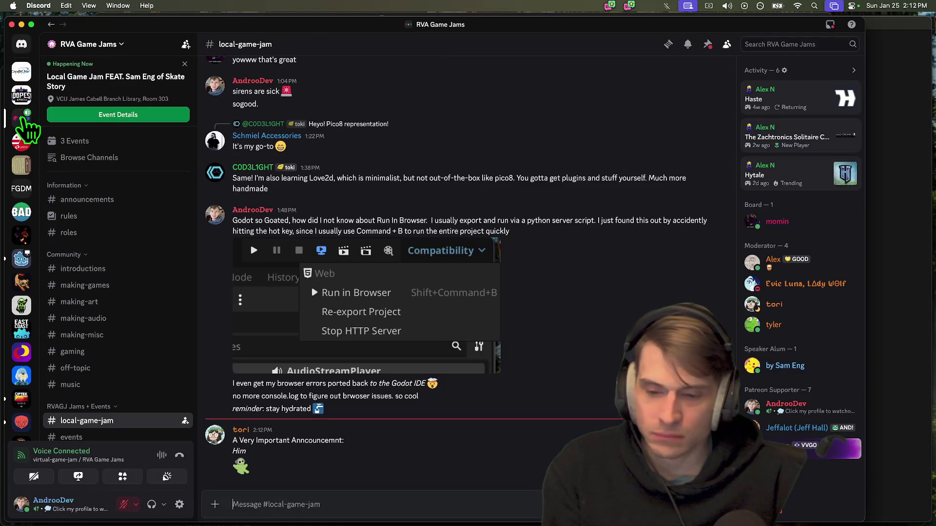
left_click(241, 467)
left_click(241, 468)
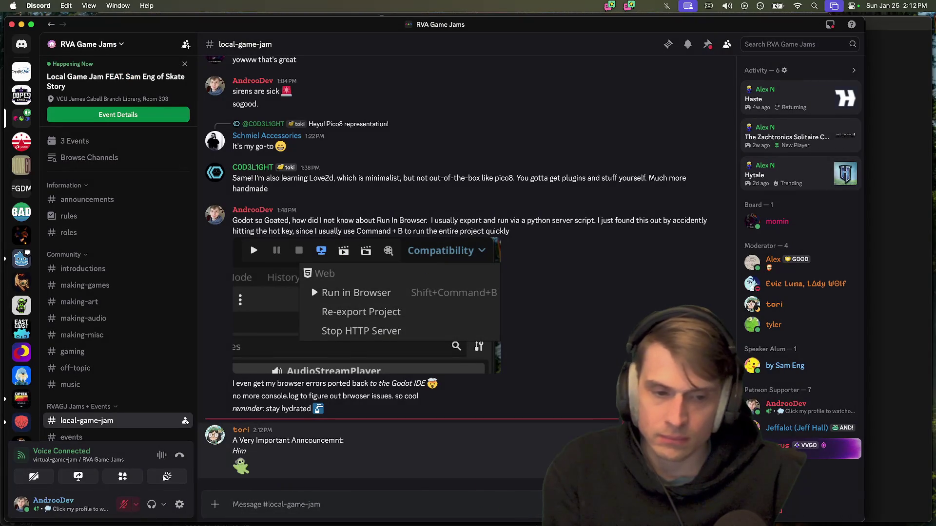
left_click(677, 427)
type("b")
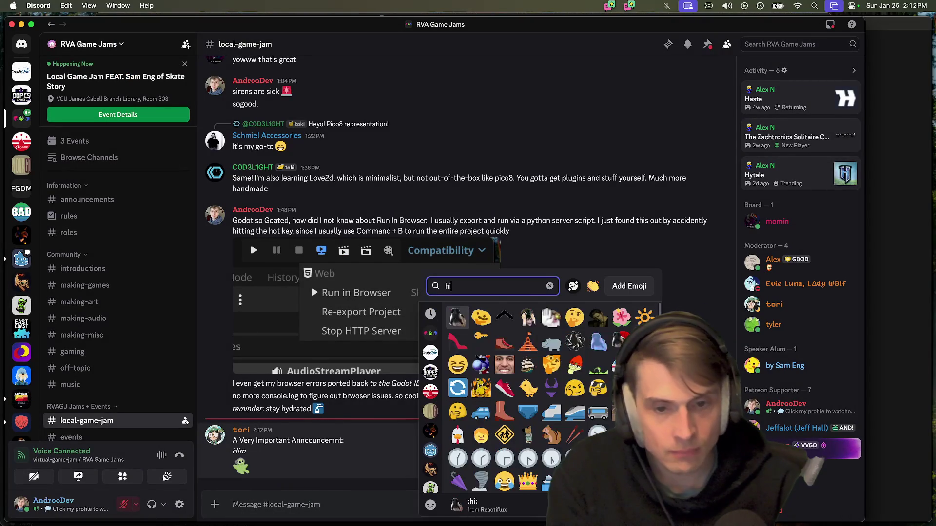
key("BackSpace")
key("Escape")
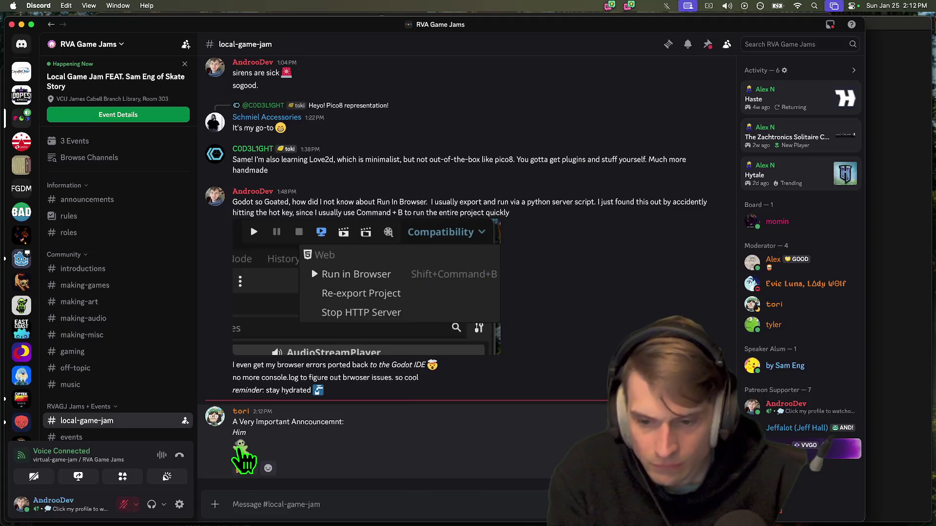
left_click(239, 446)
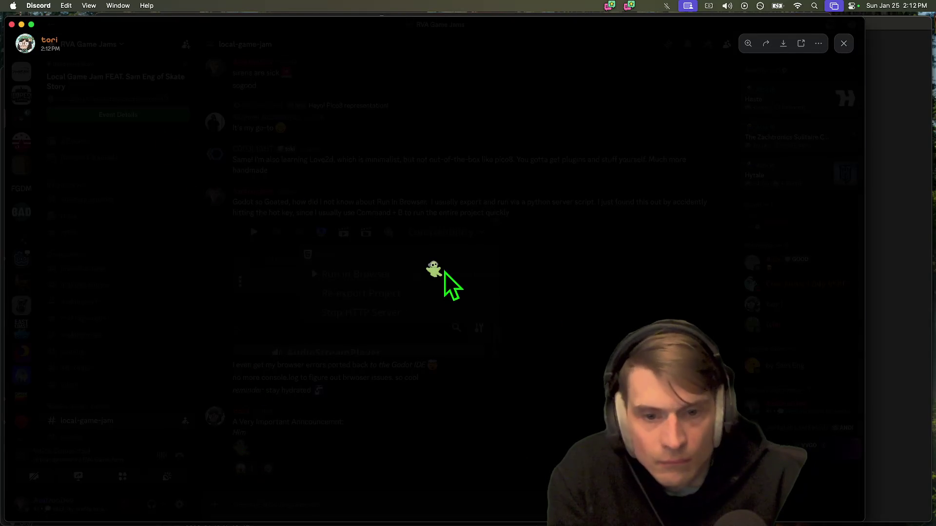
left_click(453, 287)
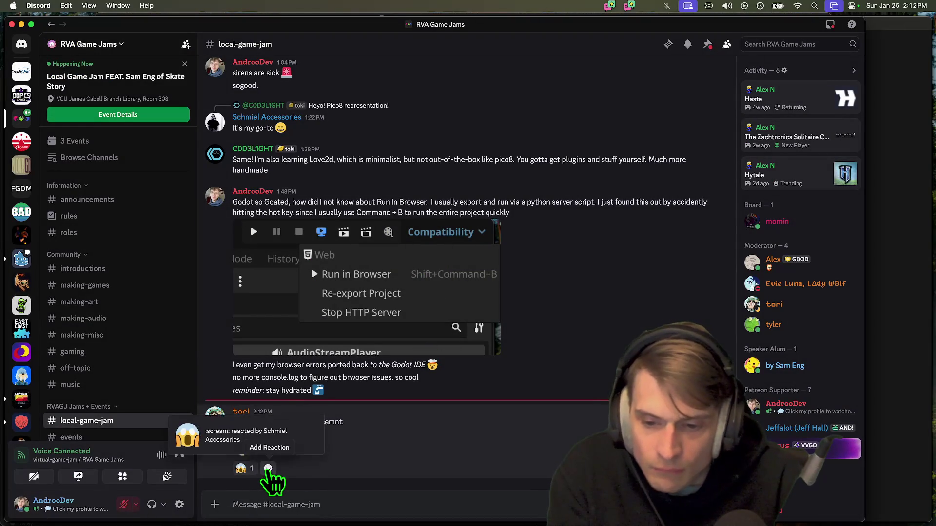
- Open the announcement's reaction picker and browse to the server's emoji section
left_click(268, 469)
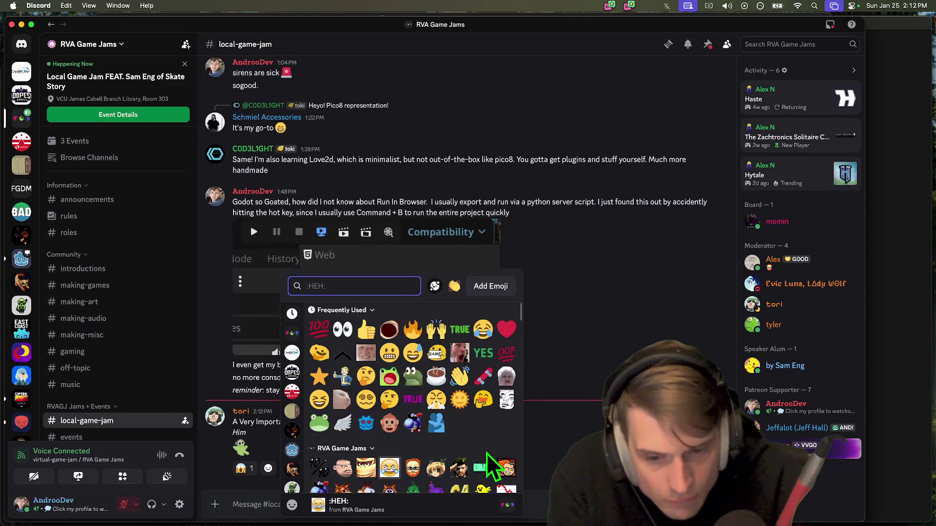
scroll(414, 446, "down", 3)
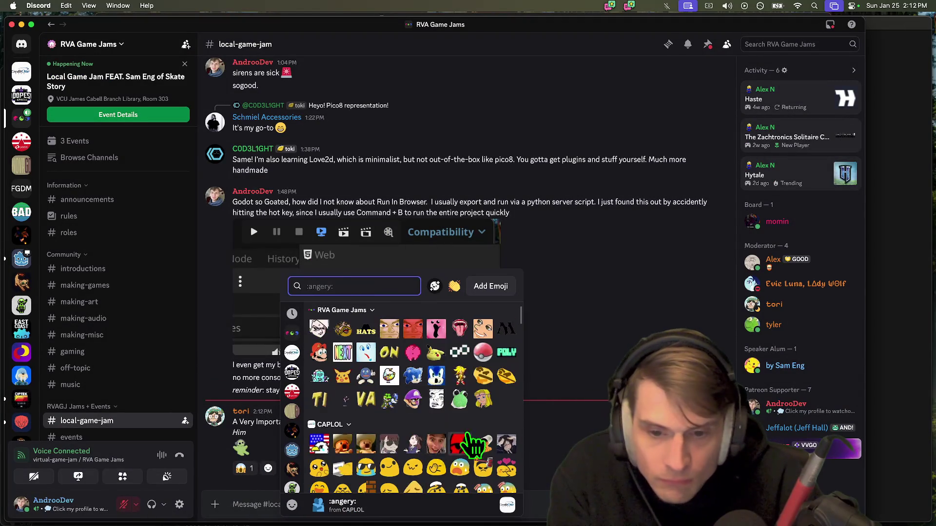
scroll(505, 429, "down", 1)
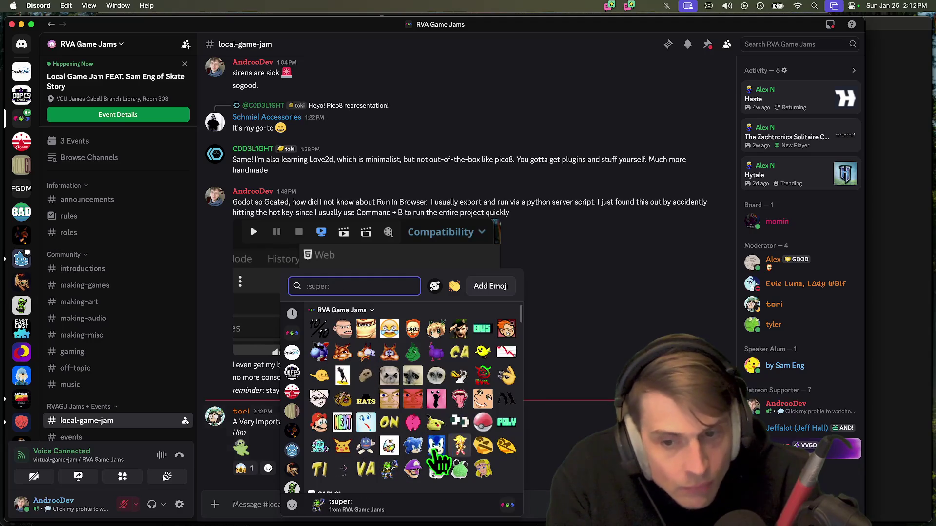
scroll(490, 444, "up", 3)
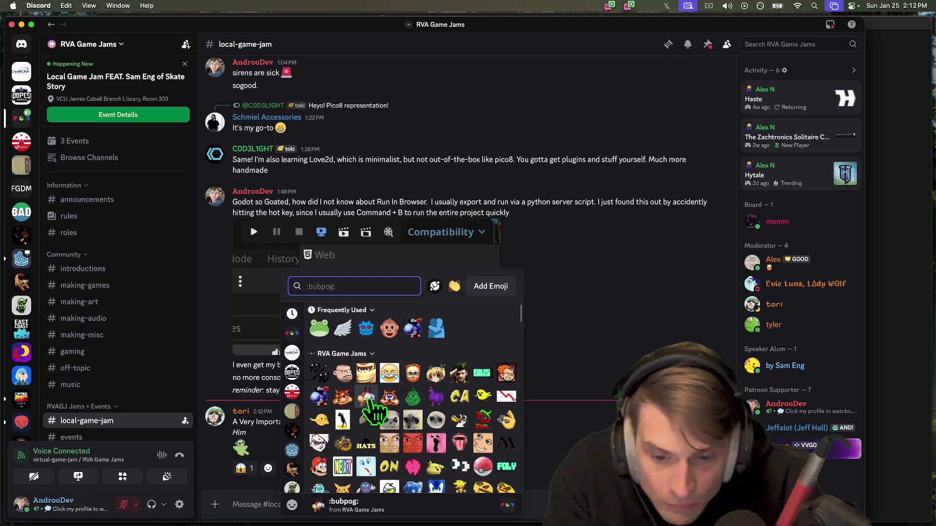
scroll(475, 341, "down", 1)
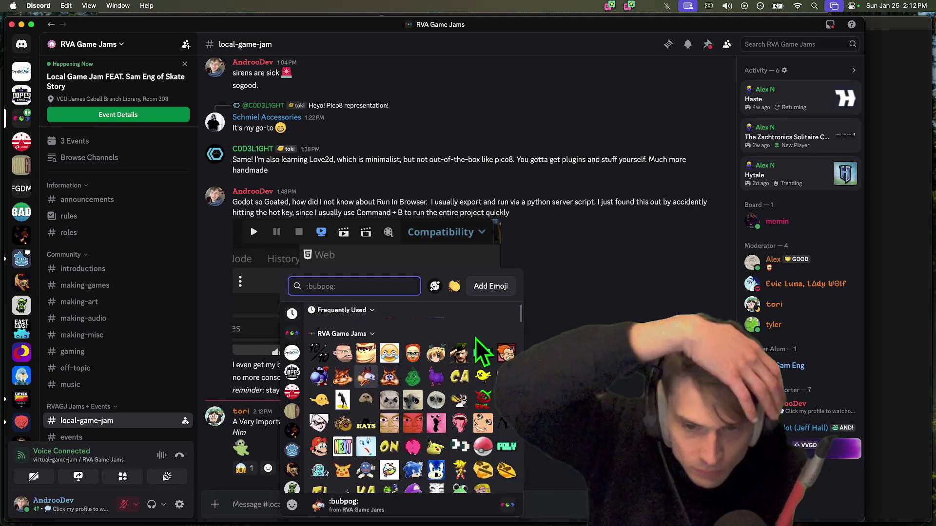
scroll(510, 411, "down", 4)
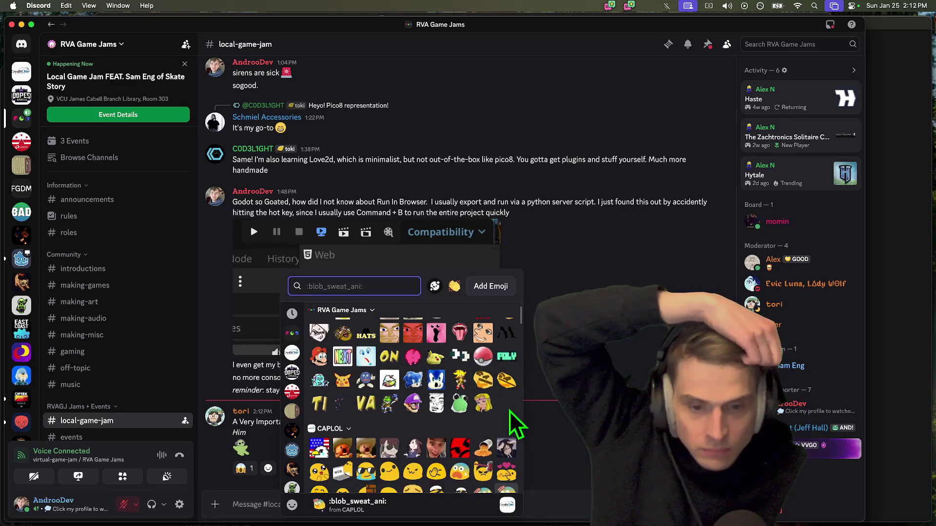
scroll(510, 410, "up", 2)
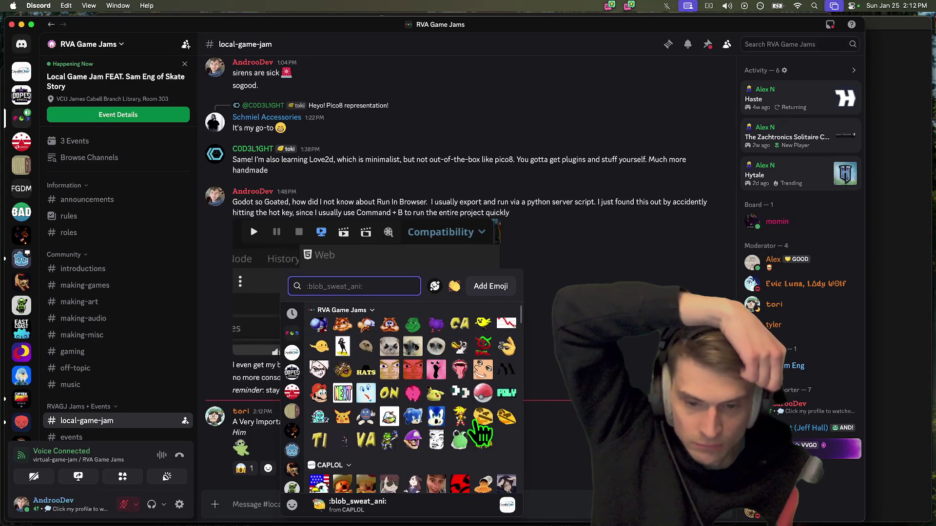
scroll(475, 439, "up", 1)
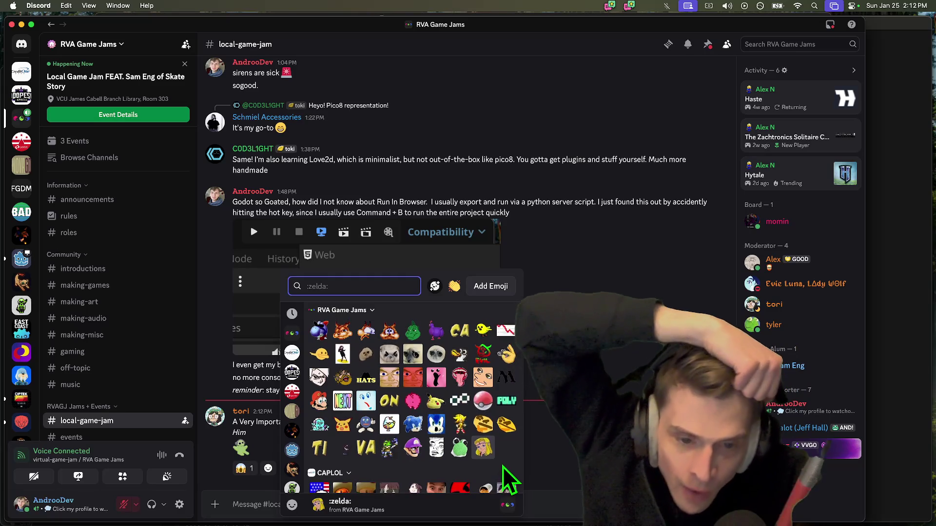
scroll(507, 370, "up", 1)
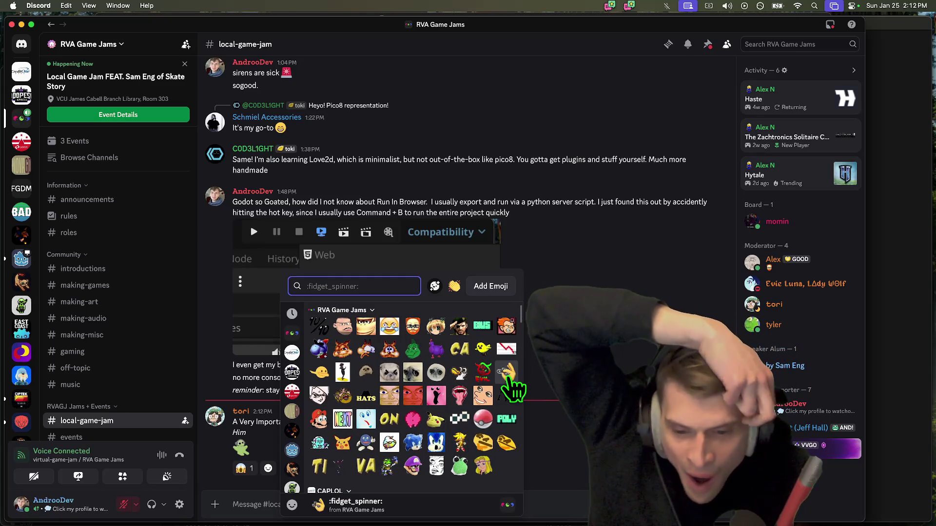
scroll(341, 385, "up", 1)
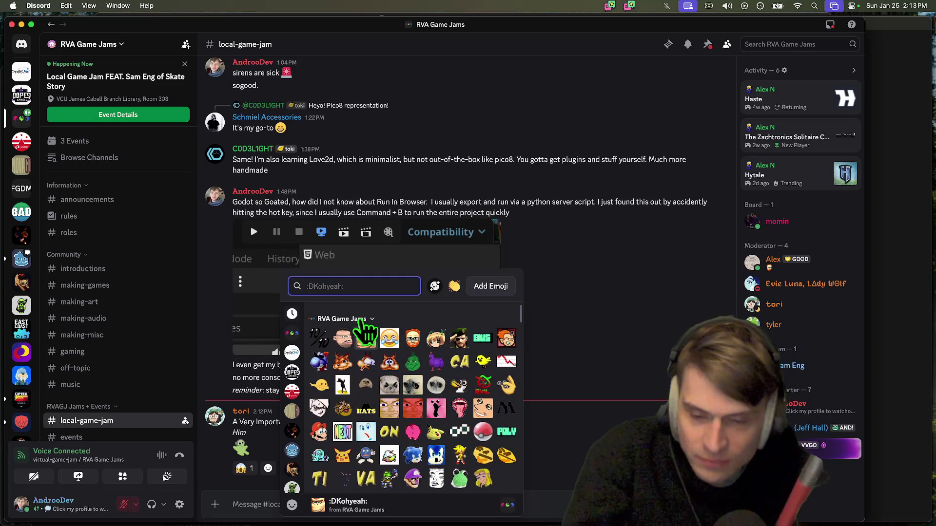
- Take a region screenshot of the RVA Game Jams emoji heading and copy it
key("super+shift+4")
mouse_move(297, 302)
left_mouse_down()
mouse_move(441, 337)
mouse_move(418, 336)
left_mouse_up()
right_click(850, 475)
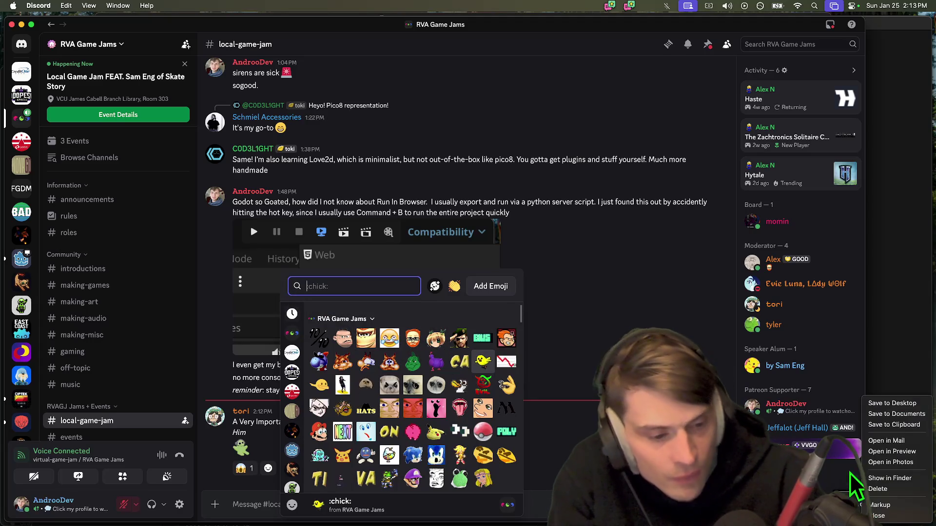
left_click(888, 425)
- Paste the screenshot into the message box and send it with a short message
key("Escape")
key("super+v")
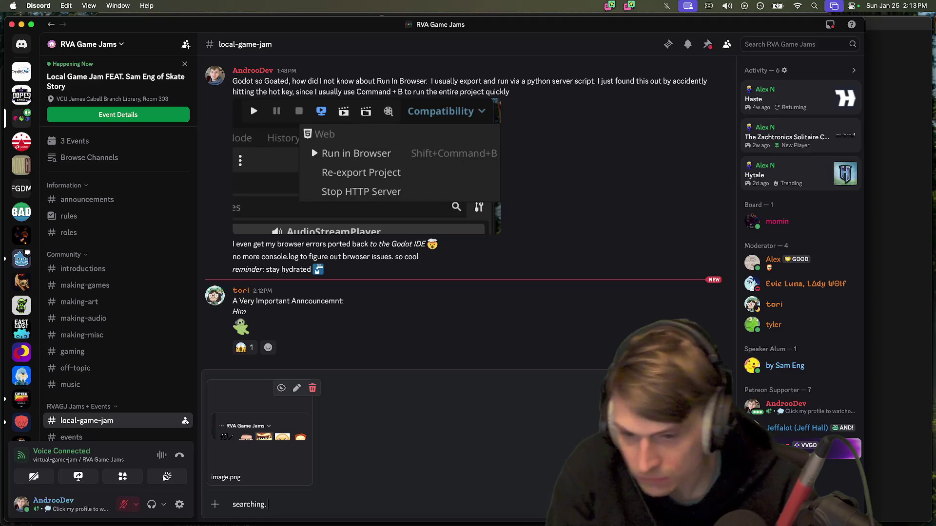
type("n")
key("Return")
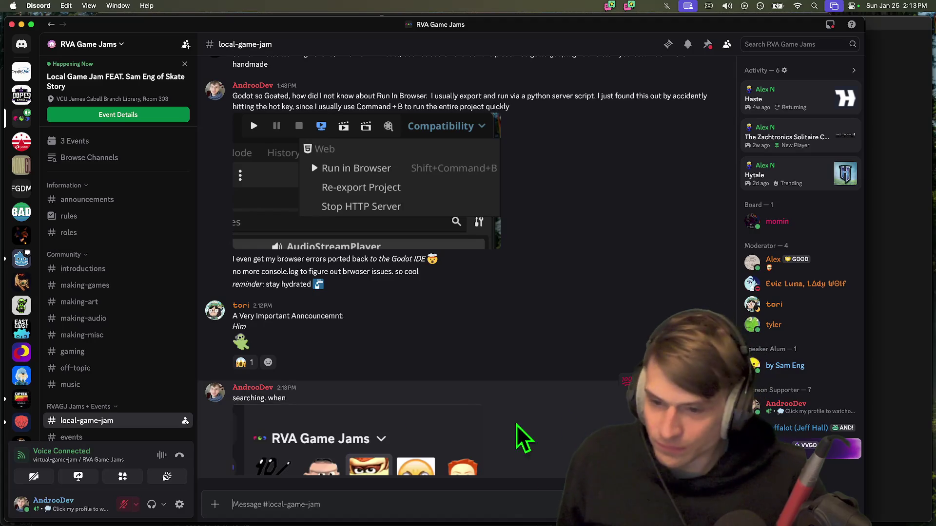
- Add a second 😱 reaction to the ghost announcement
left_click(245, 363)
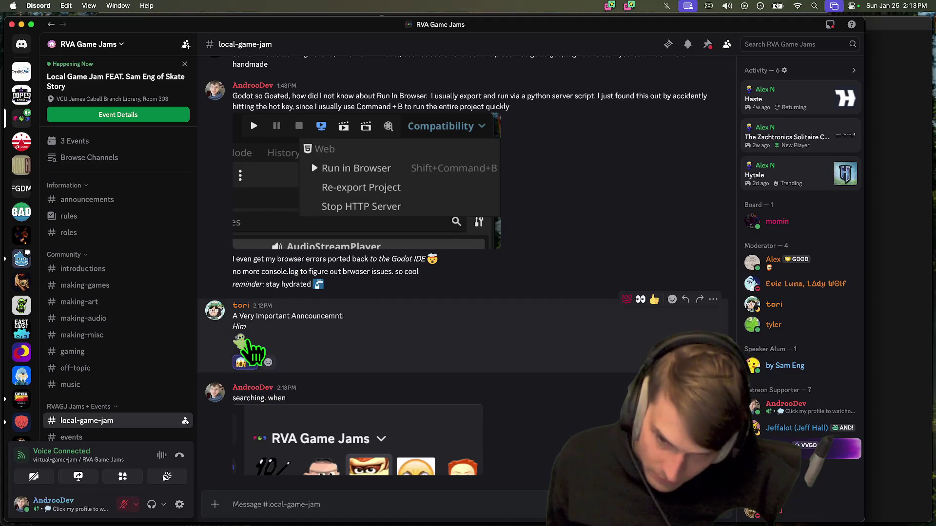
left_click(252, 350)
left_click(432, 267)
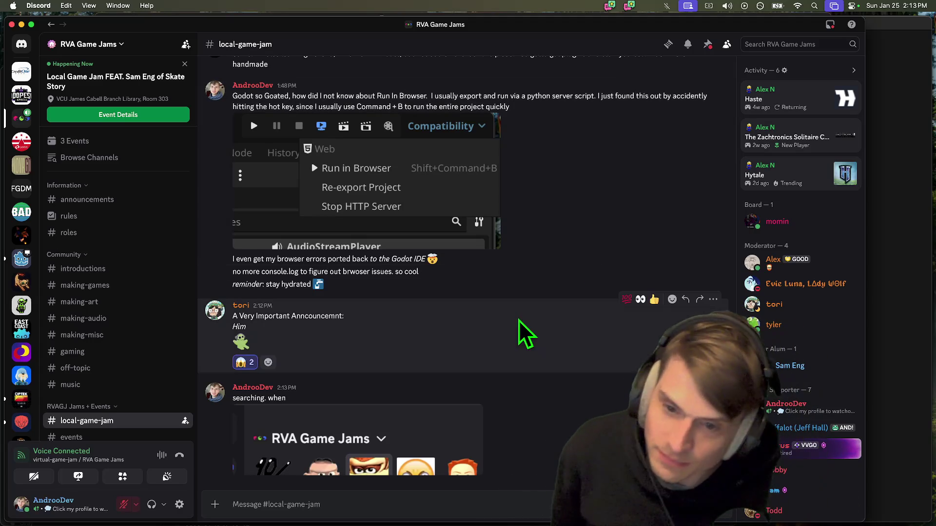
- Select the word 'Him' in the announcement and view the ghost image enlarged
double_click(529, 327)
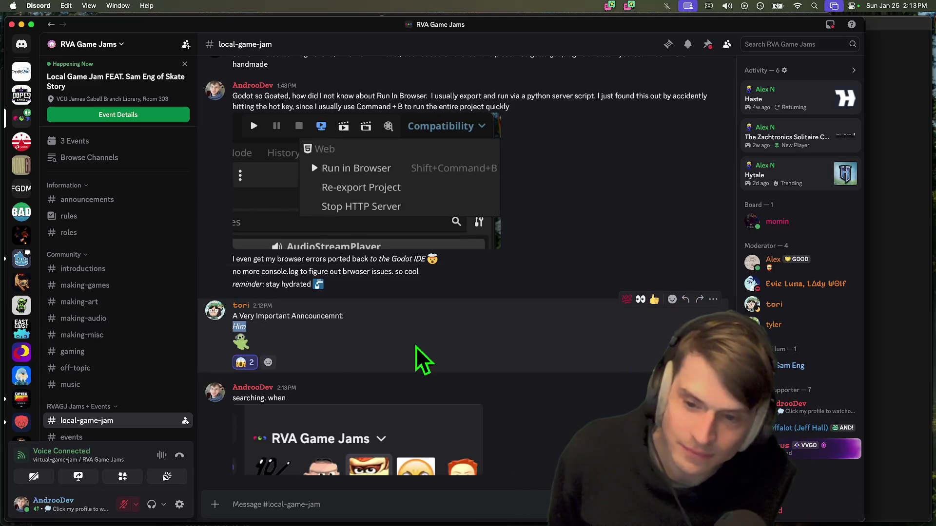
left_click(241, 341)
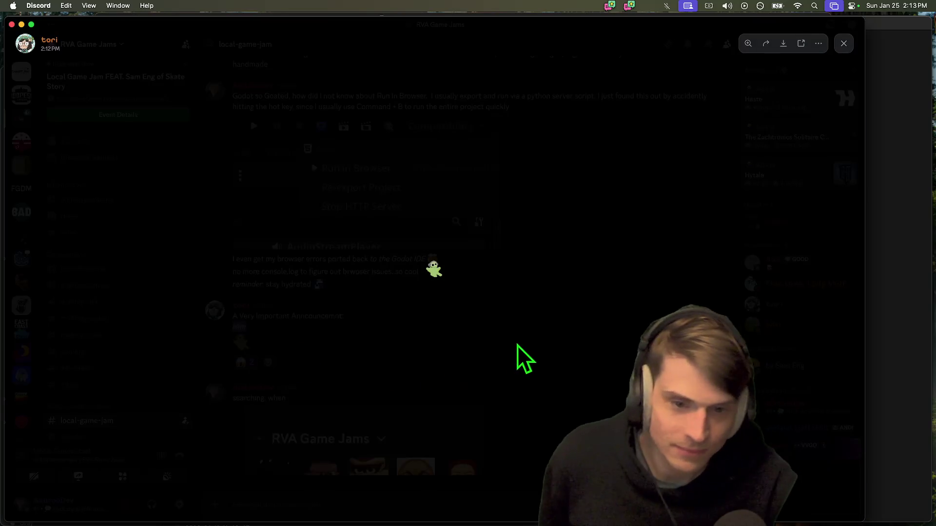
left_click(518, 345)
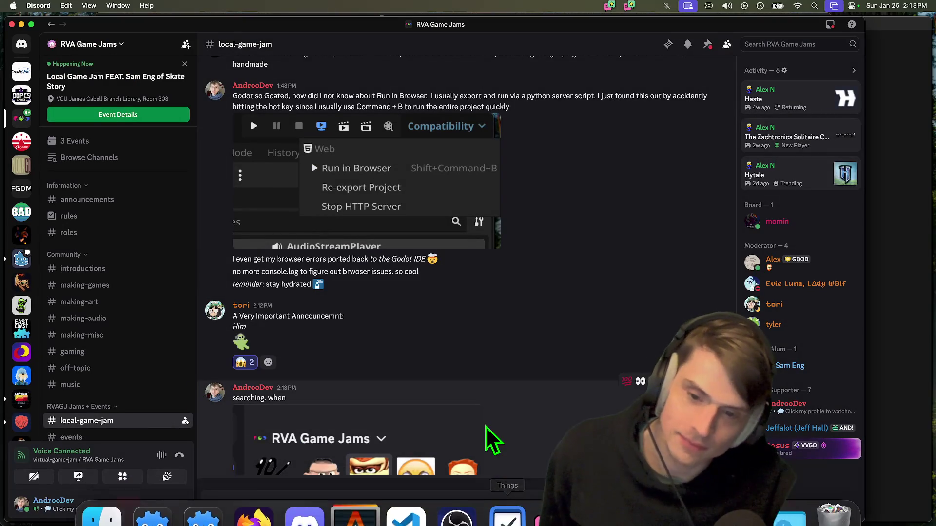
mouse_move(233, 523)
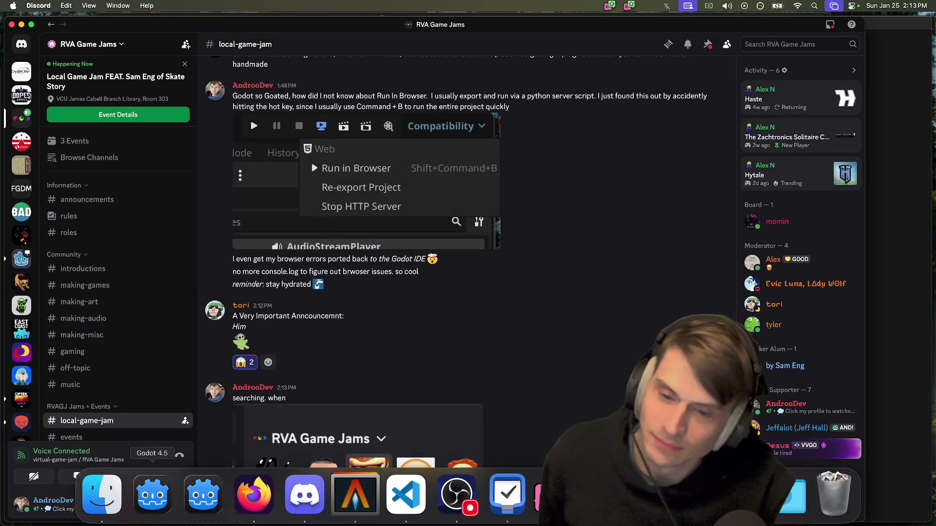
left_click(246, 510)
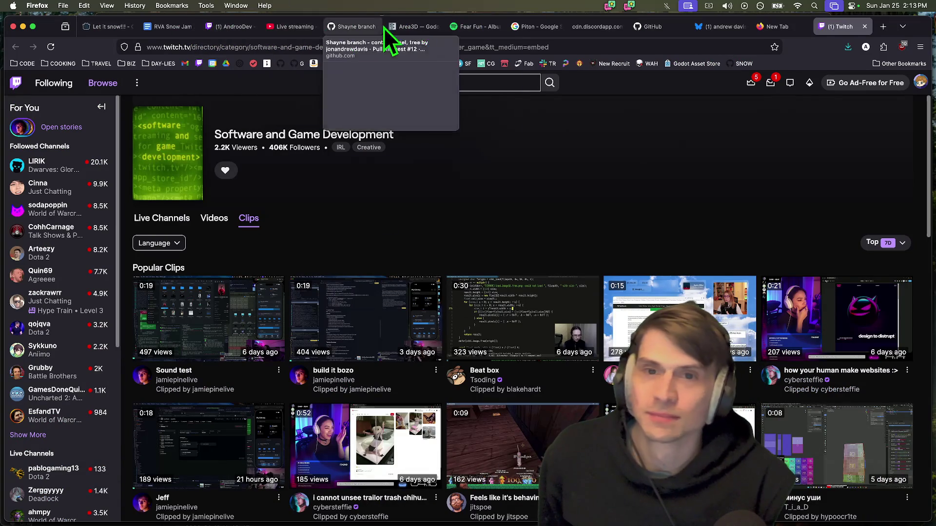
- Look over the YouTube Studio and GitHub tabs, then return to the Twitch channel page
left_click(288, 27)
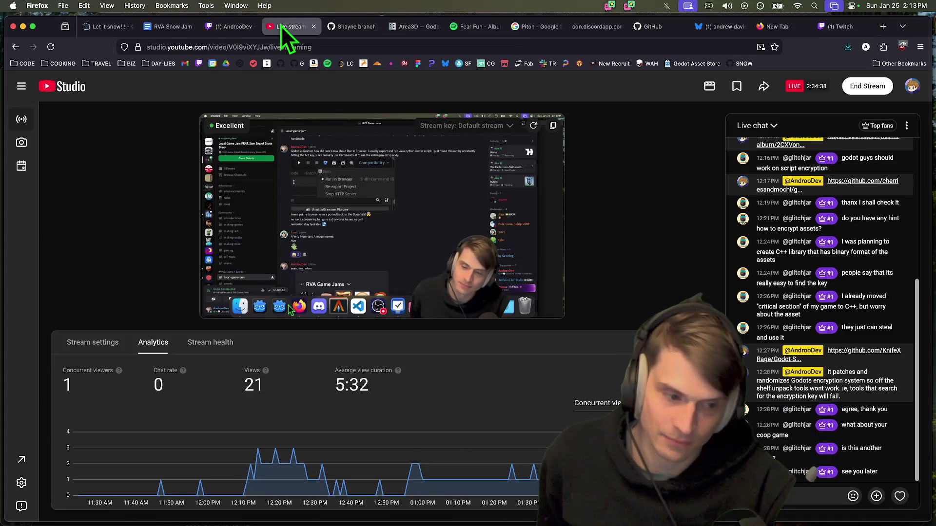
left_click(335, 25)
left_click(290, 26)
left_click(224, 26)
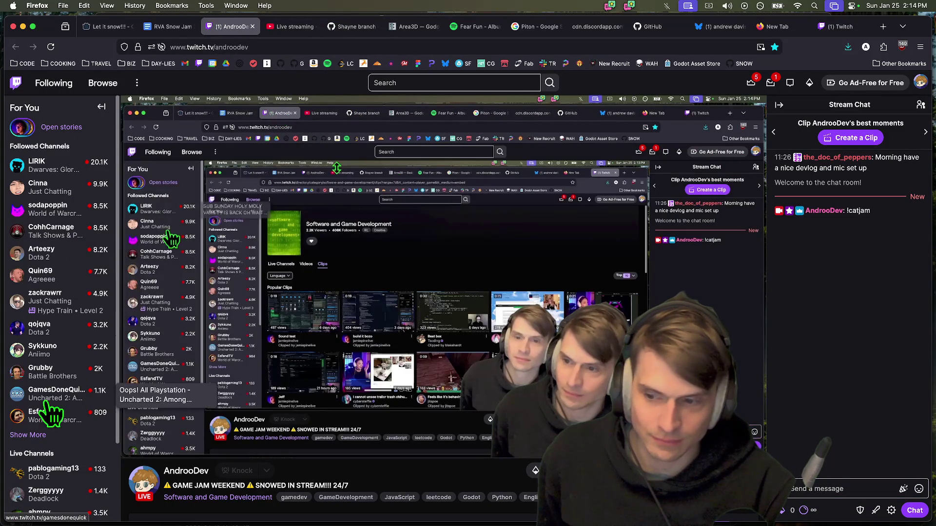
- Expand the followed channels, open a Dota 2 stream, then close its tab
left_click(28, 435)
scroll(69, 433, "down", 5)
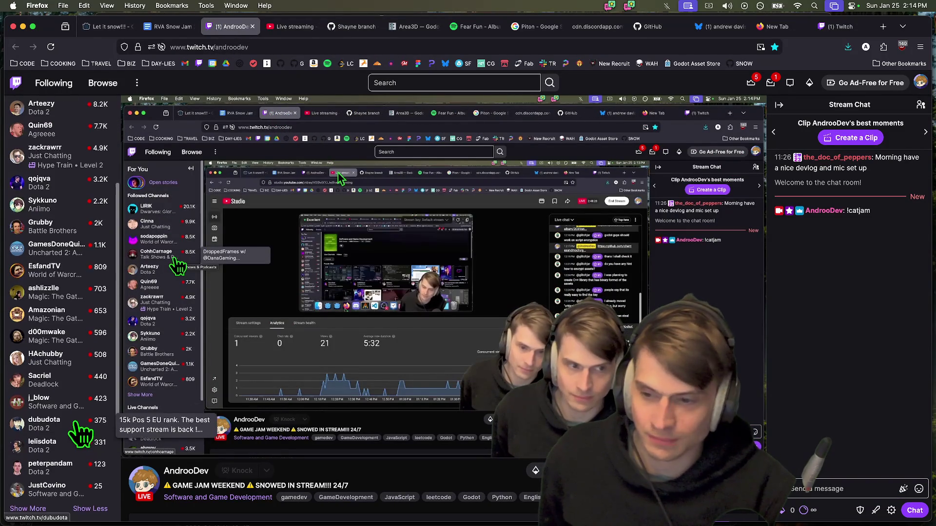
left_click(50, 417, "super")
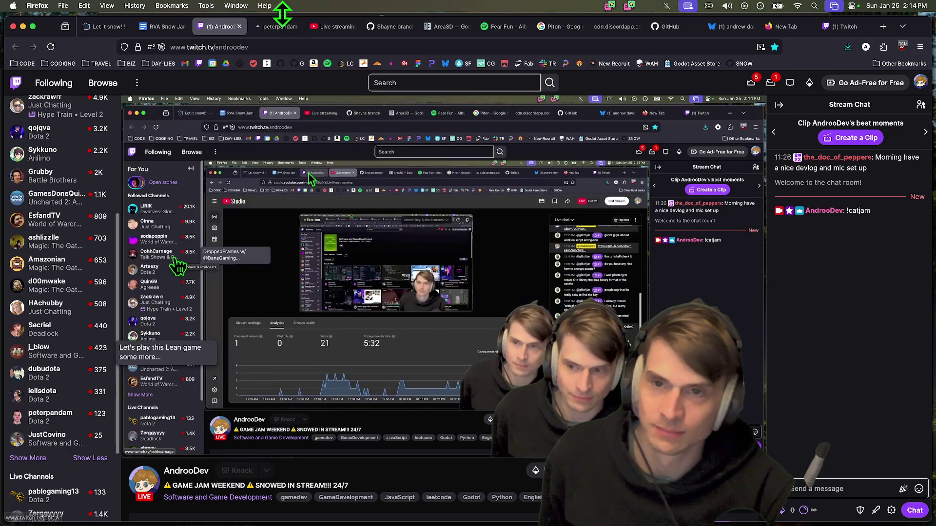
left_click(272, 24)
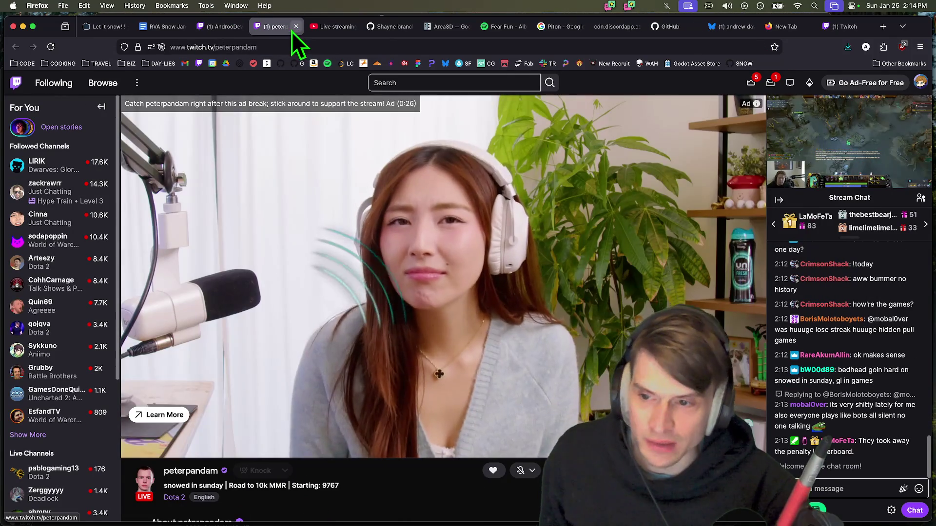
left_click(295, 27)
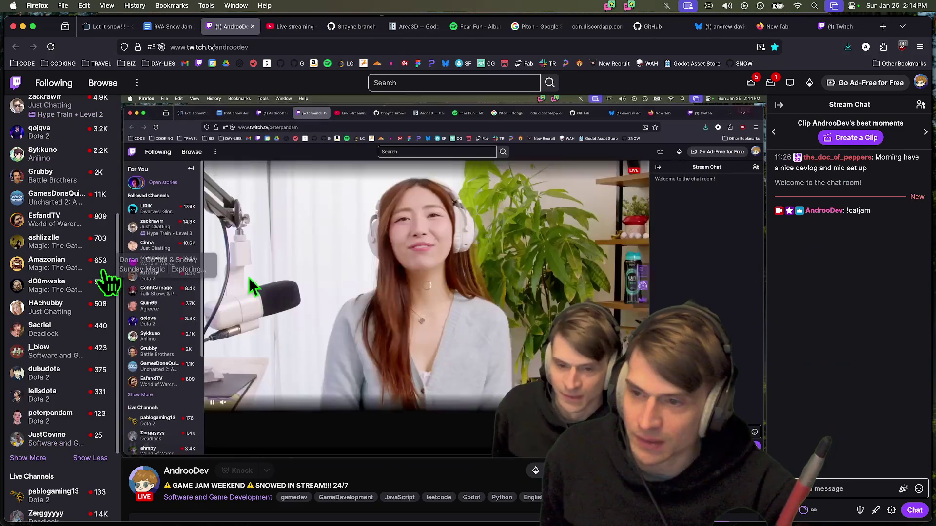
- Close the j_blow stream and open qojqva's stream in a new tab
left_click(51, 361, "super")
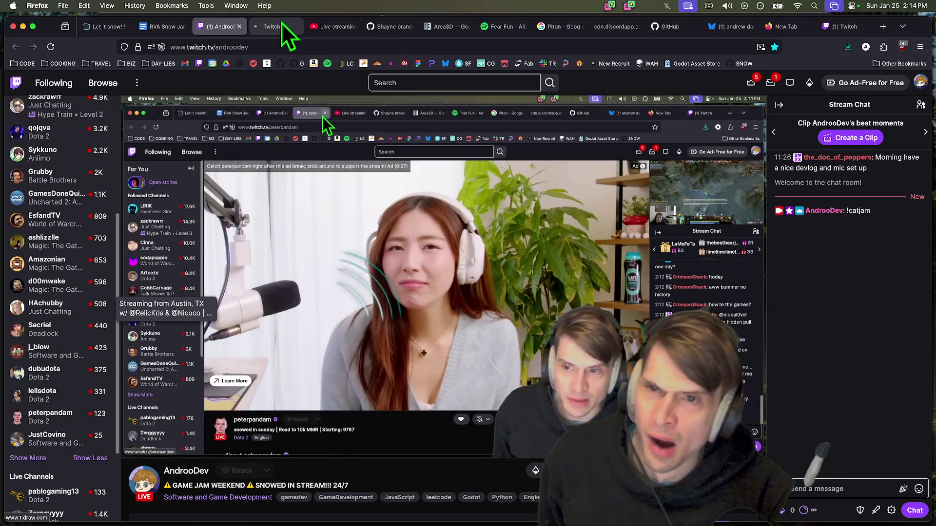
left_click(281, 27)
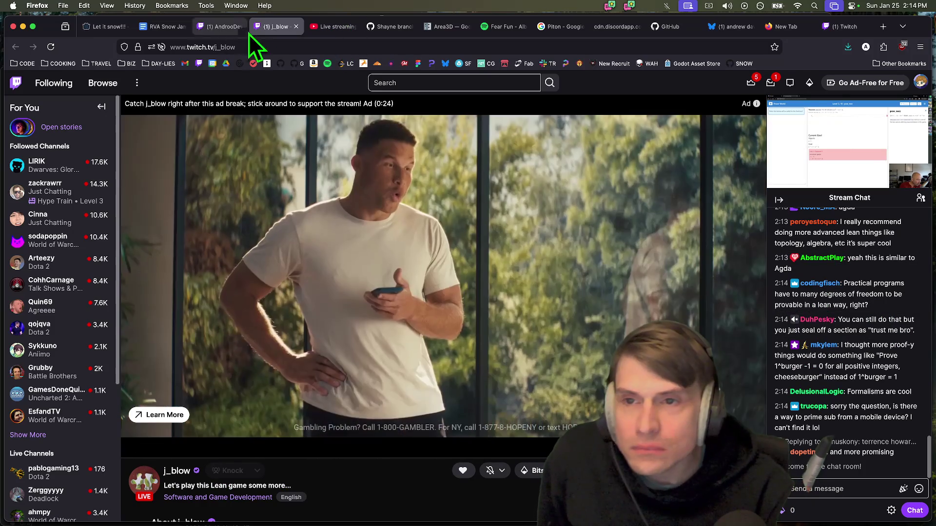
left_click(295, 26)
scroll(73, 234, "up", 3)
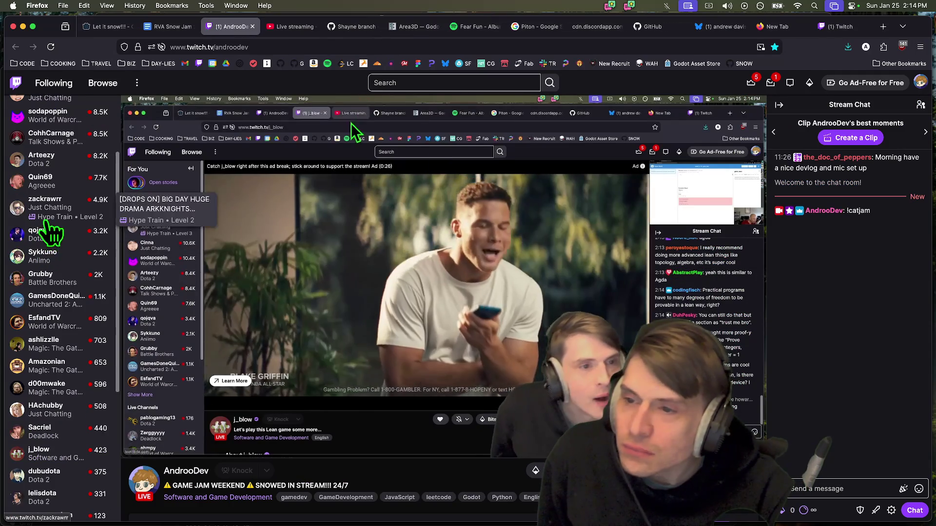
middle_click(72, 233)
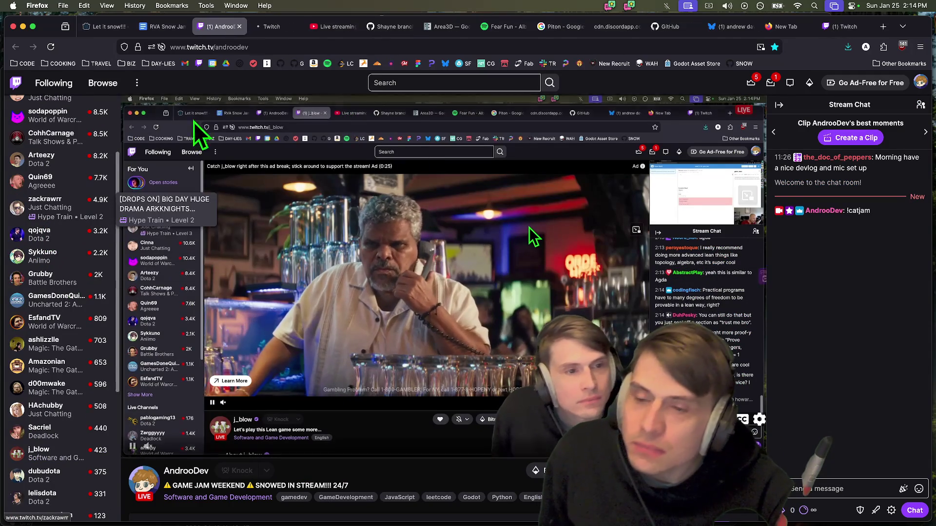
left_click(274, 31)
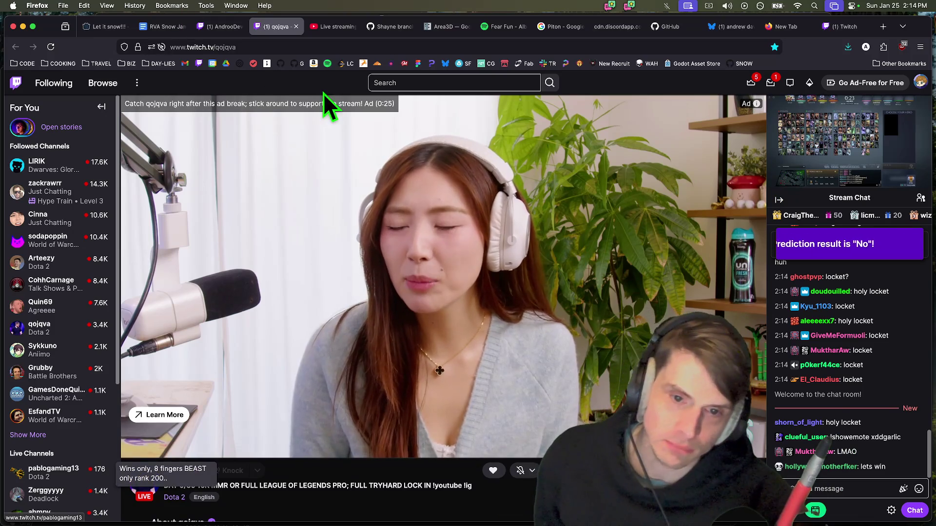
- Play 'Nancy From Now On' on the Spotify tab, then bring up the GitHub dashboard
mouse_move(319, 22)
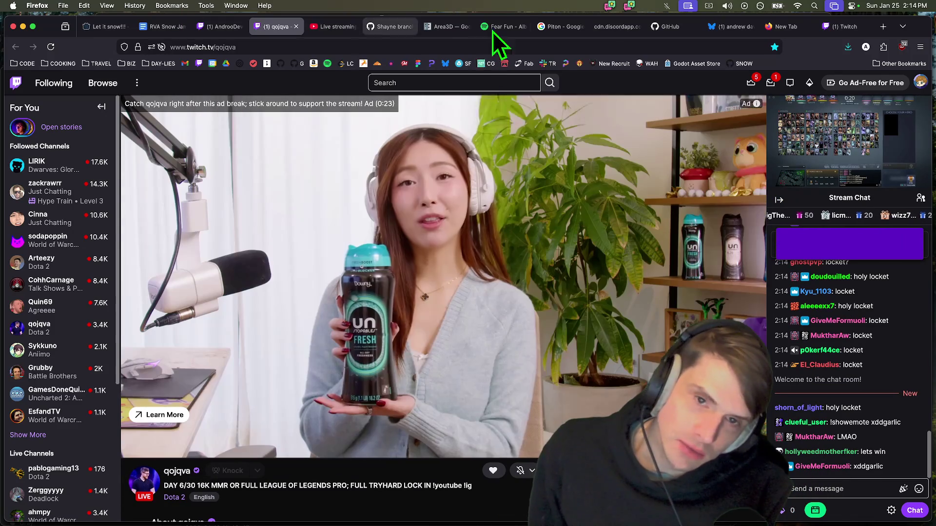
mouse_move(504, 32)
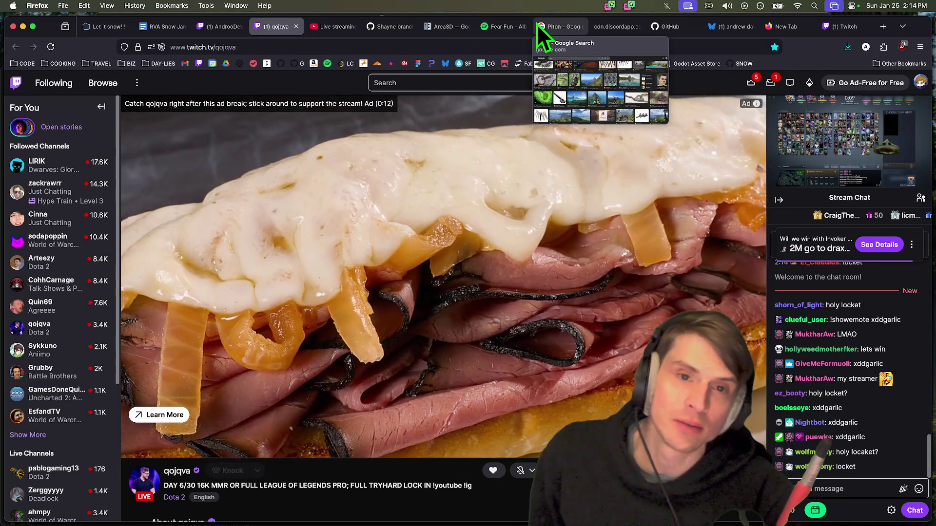
left_click(523, 27)
scroll(288, 446, "down", 3)
scroll(299, 443, "up", 2)
double_click(417, 280)
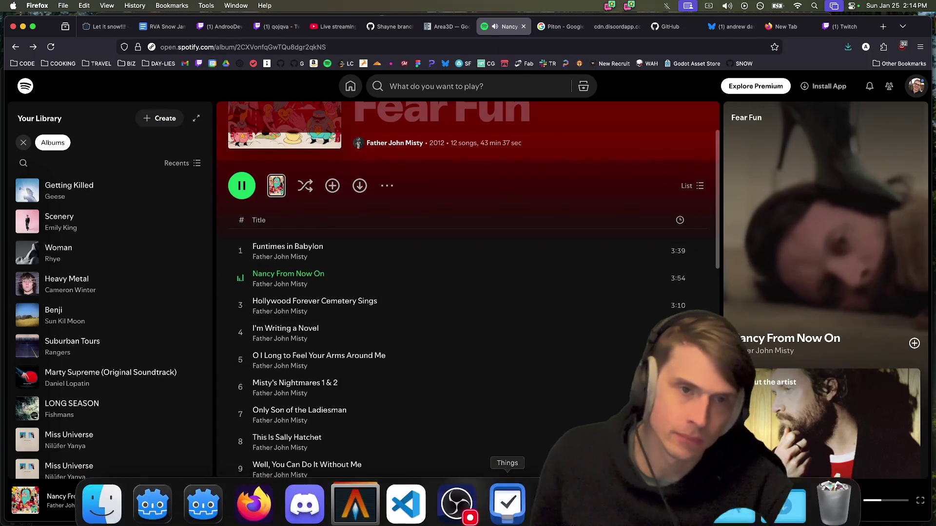
left_click(671, 32)
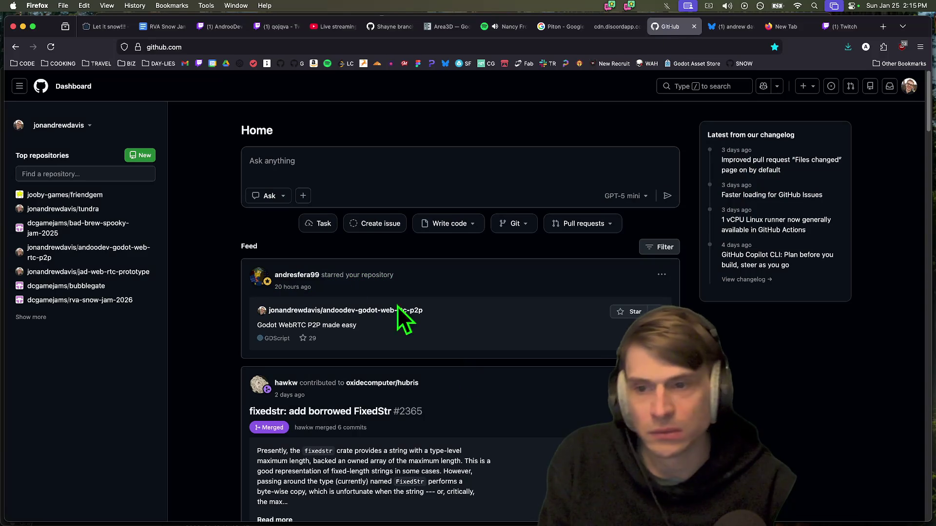
- Filter repositories for 'glor', open glory-chat and its player folder
left_click(102, 173)
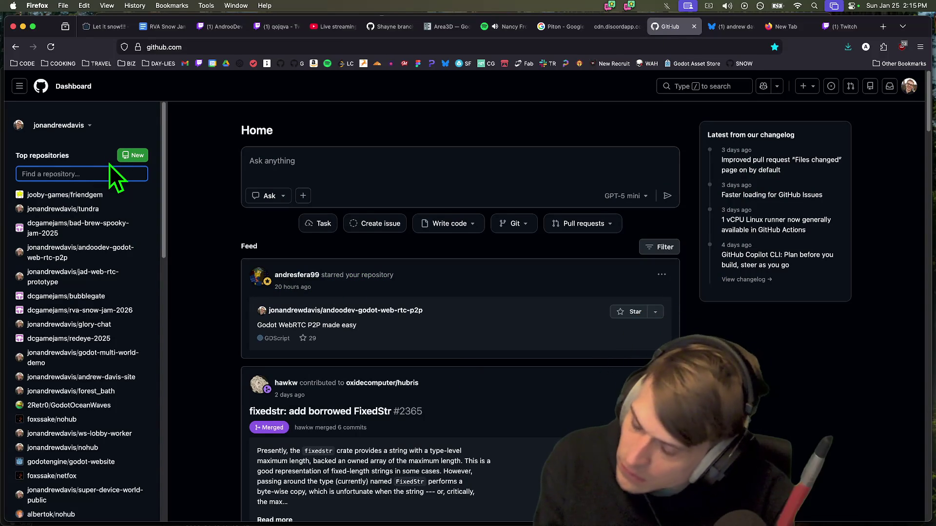
type("glor")
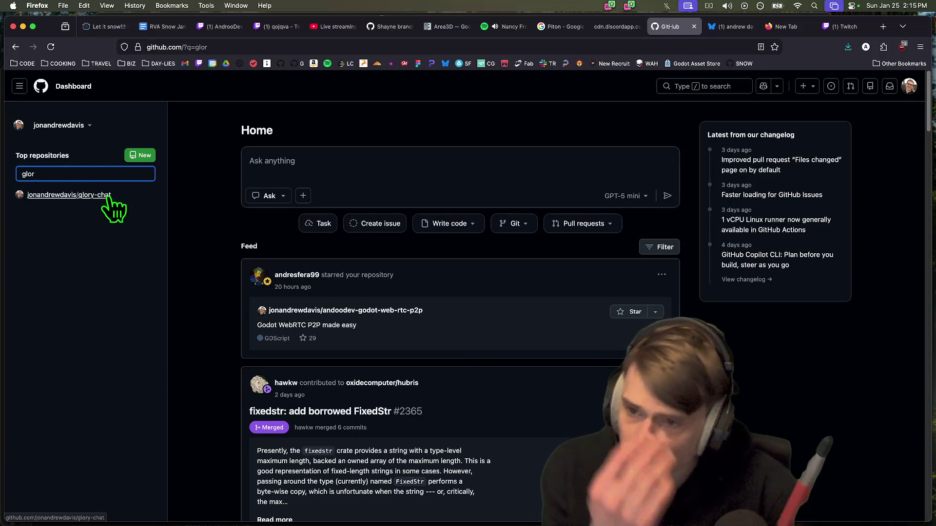
left_click(106, 195)
scroll(241, 312, "down", 3)
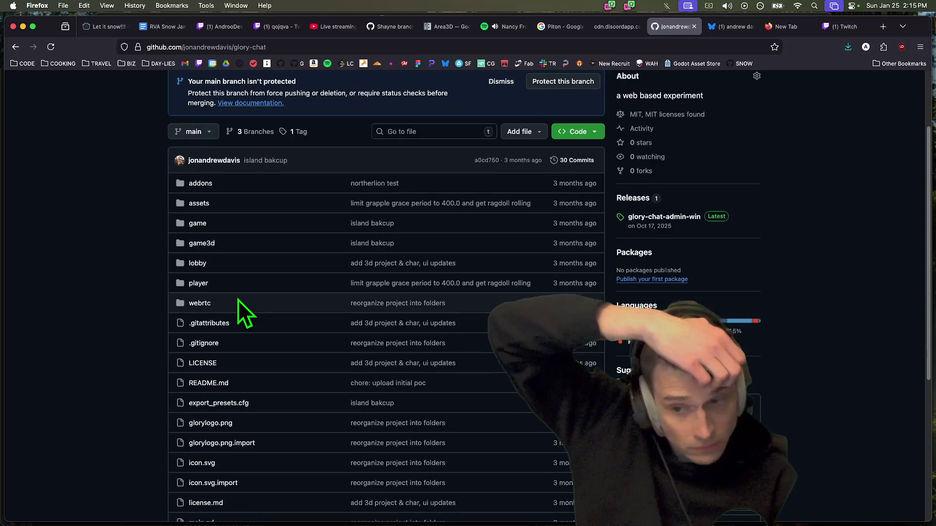
left_click(200, 284)
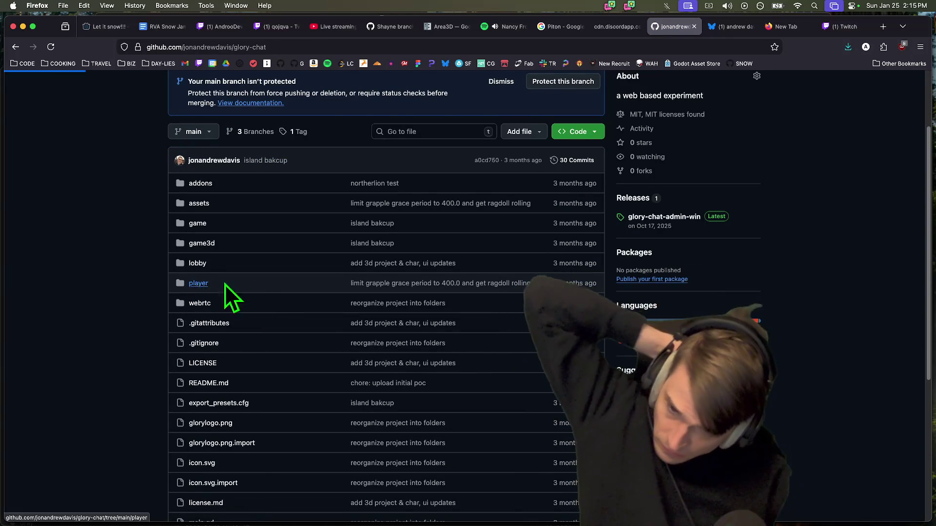
- Open the player.gd file
scroll(293, 248, "down", 2)
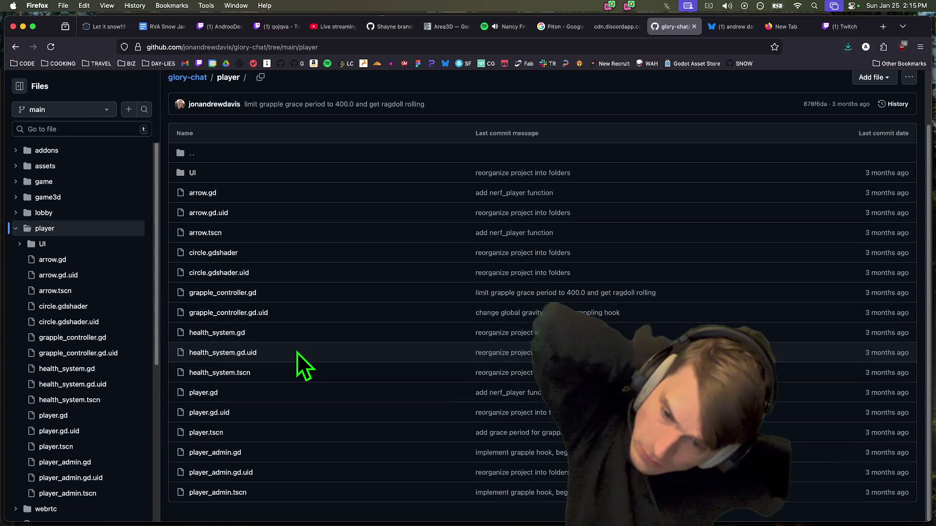
left_click(197, 395)
key("super+Left")
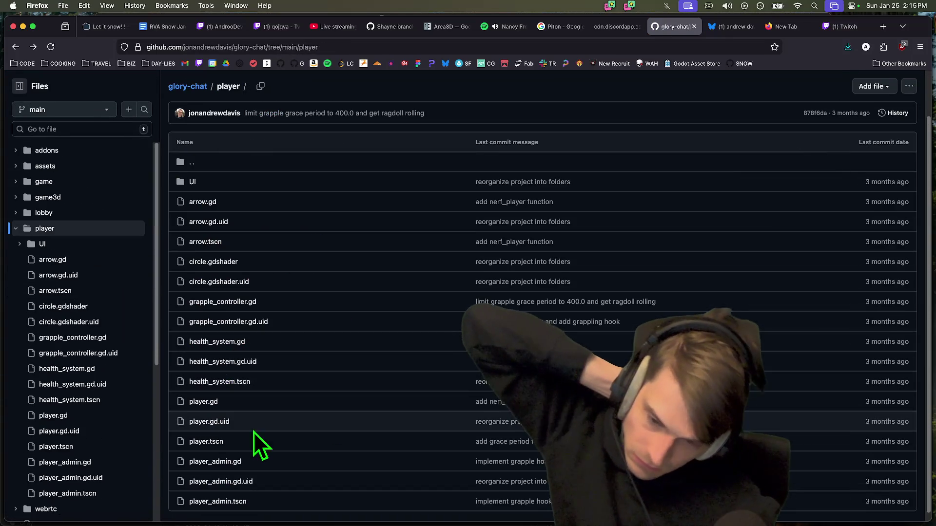
left_click(229, 403)
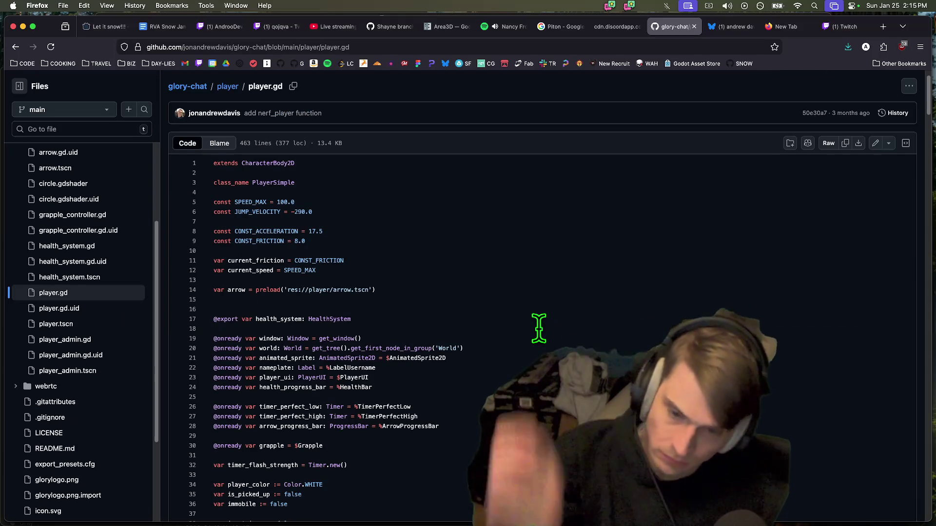
- Search the file for 'focus' and select the two focus signal connection lines
key("super+f")
type("focus")
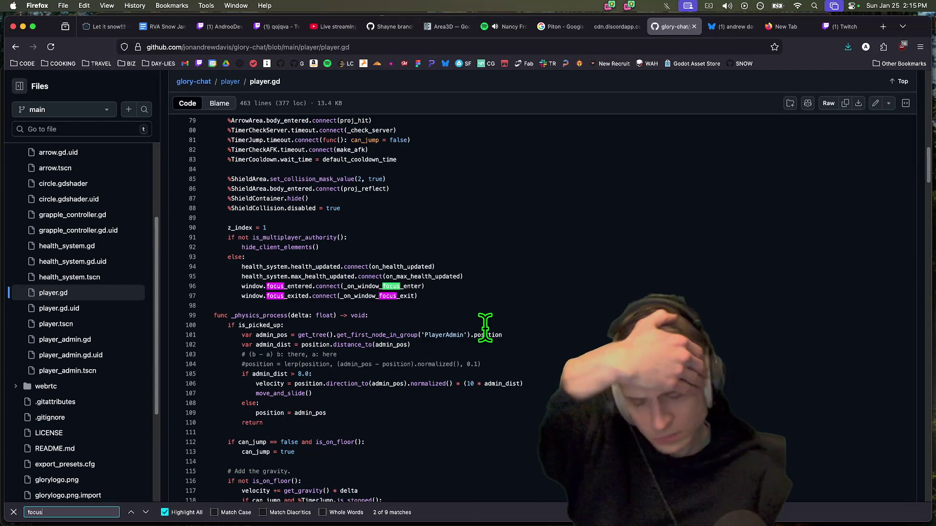
left_click(406, 297)
left_click_drag(405, 298, 407, 289)
- Look up references to the window variable in player.gd
key("super+Tab")
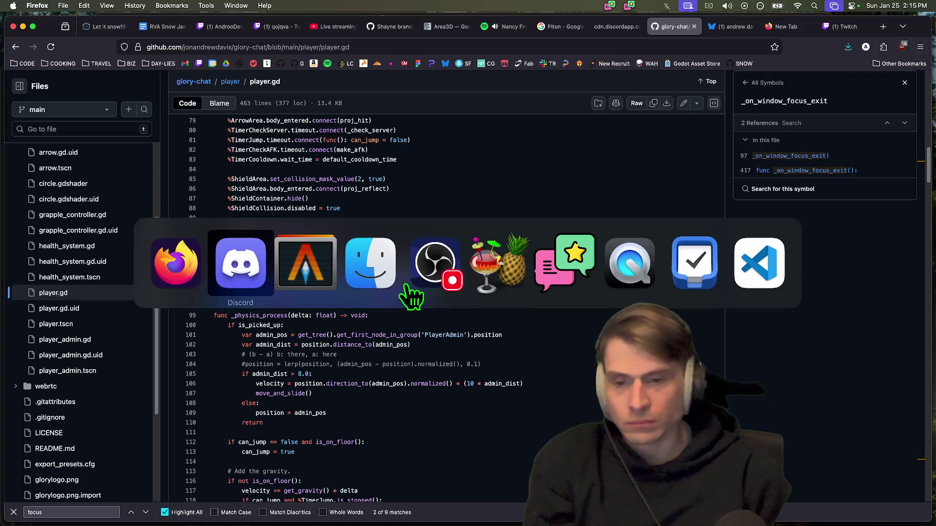
scroll(402, 273, "up", 3)
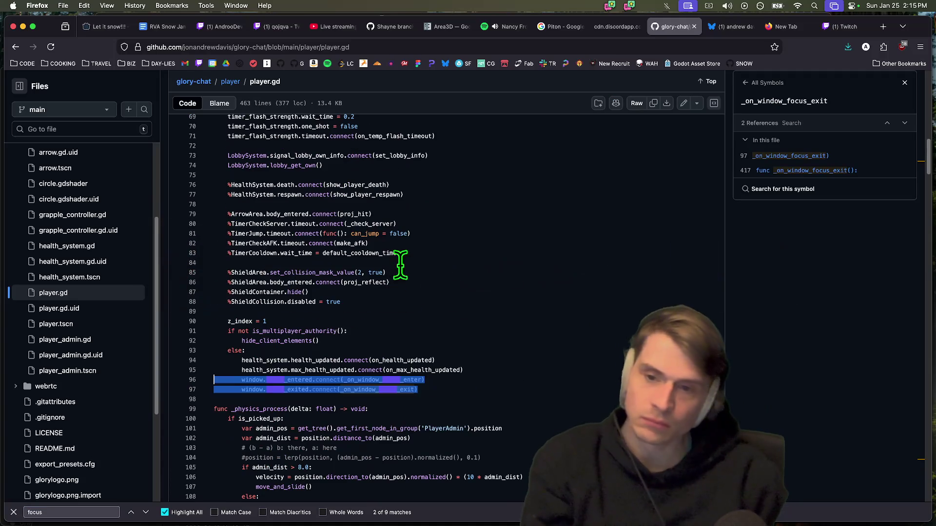
left_click(248, 381)
scroll(495, 342, "up", 15)
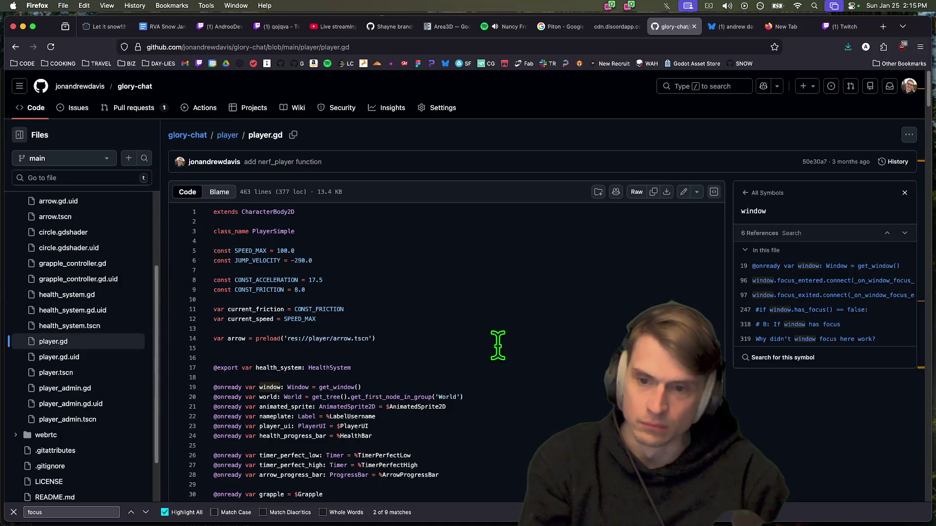
scroll(497, 345, "down", 3)
- Launch the Godot engine from the Dock
key("super+Tab")
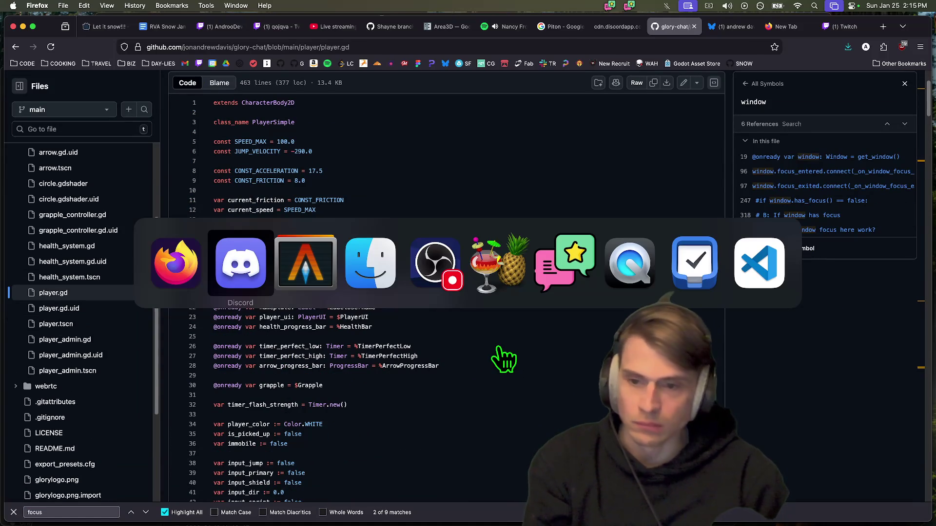
key("super+shift+Tab")
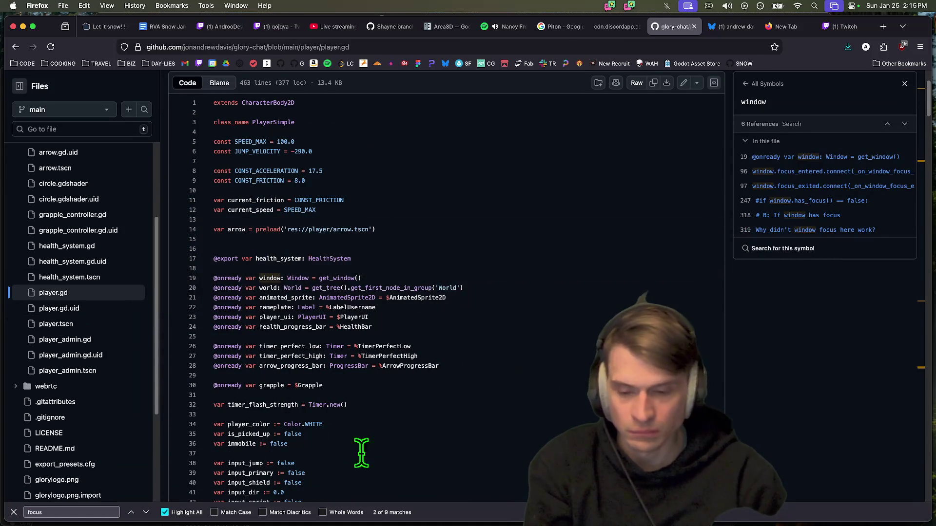
mouse_move(215, 518)
left_click(154, 507)
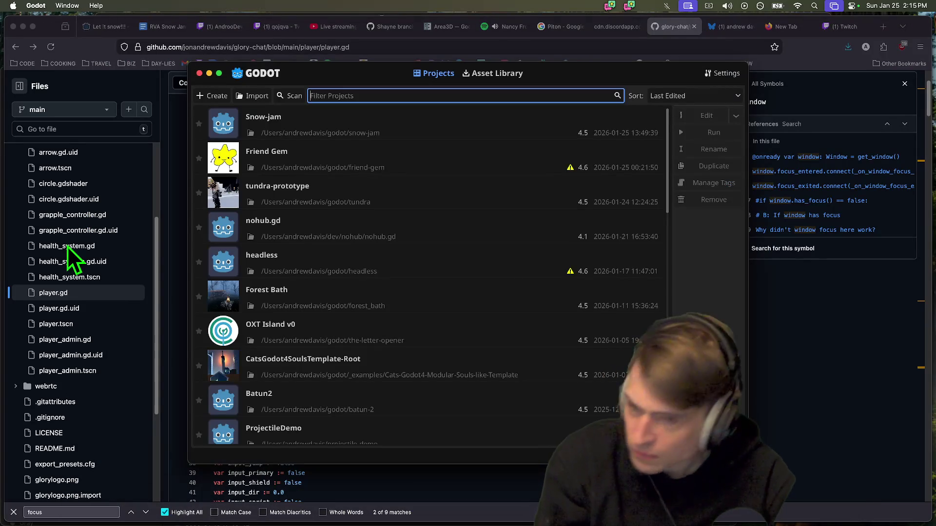
- Open the Snow-jam project from the Project Manager
left_click(327, 132)
double_click(327, 132)
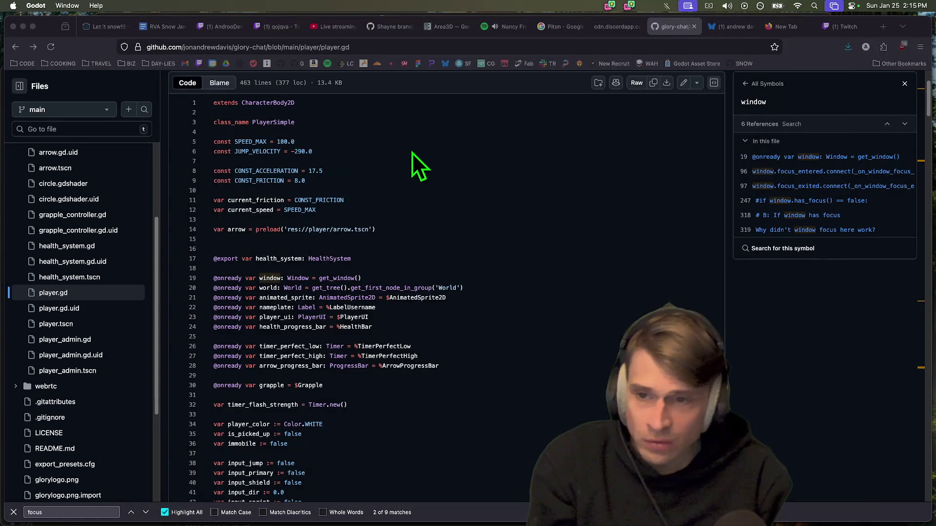
key("super+Tab")
key("super+Tab")
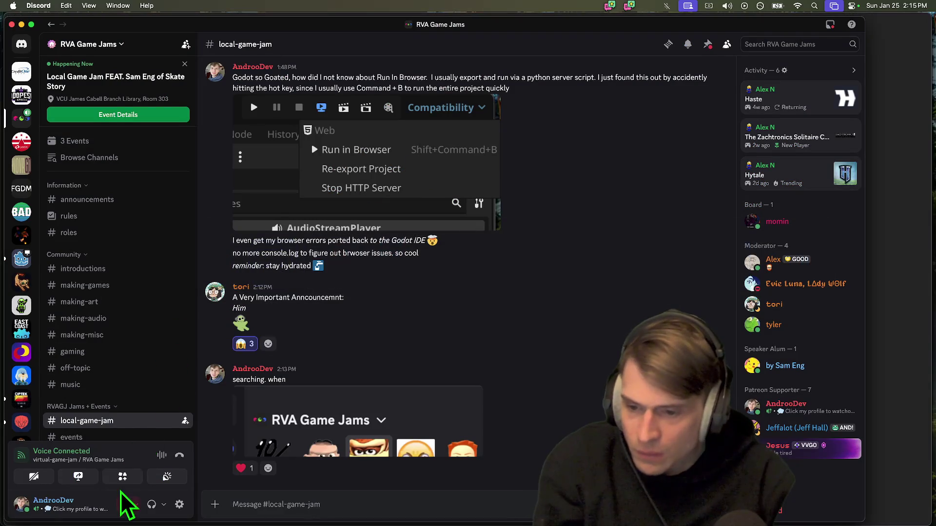
- Share the entire screen in the Discord voice call
left_click(88, 480)
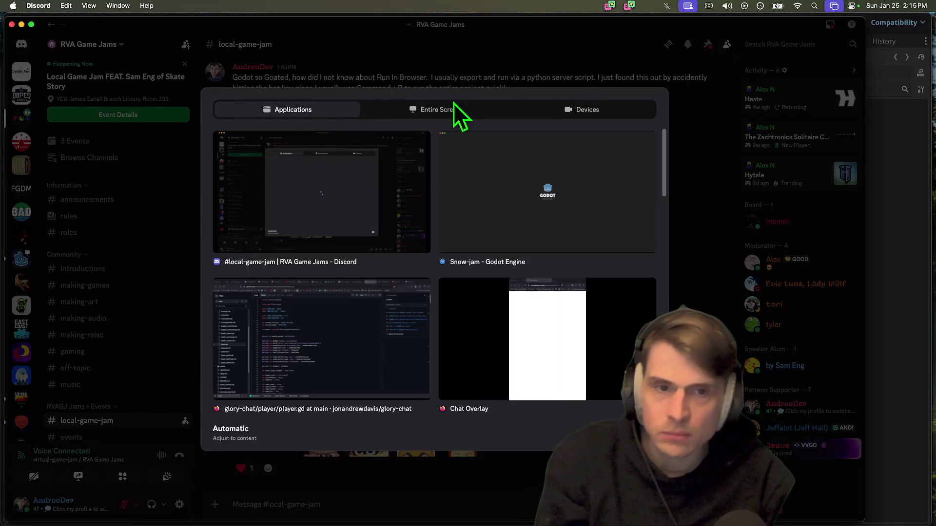
left_click(453, 105)
left_click(321, 192)
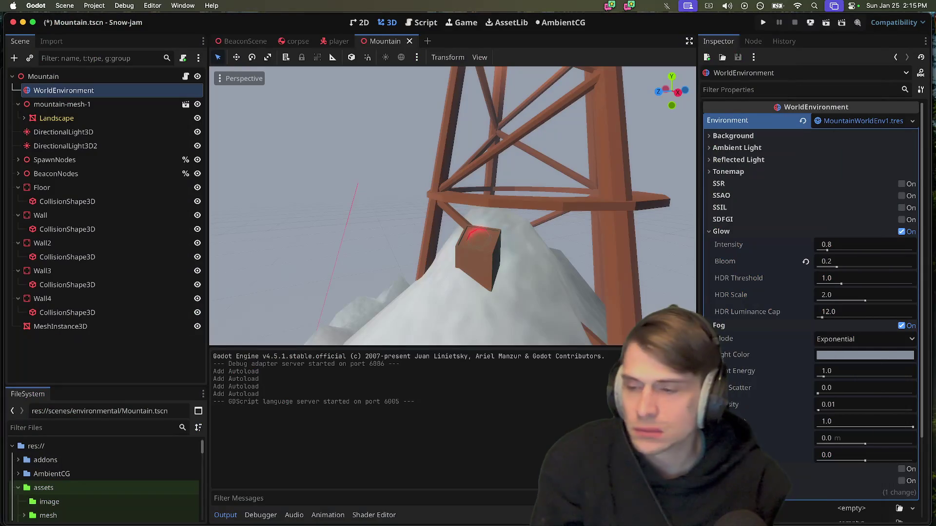
key("super+Tab")
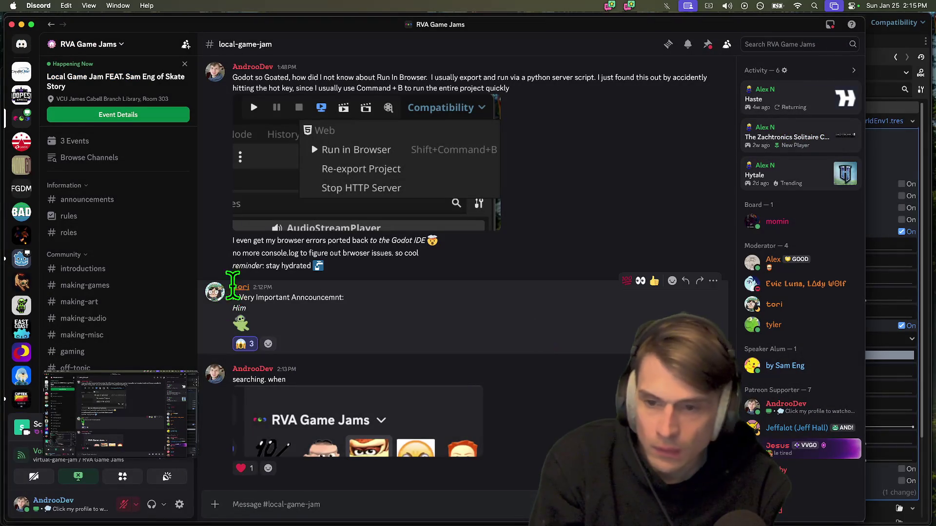
- Check the author's profile card, then add an emoji reaction to 'A Very Important Announcement'
left_click(240, 287)
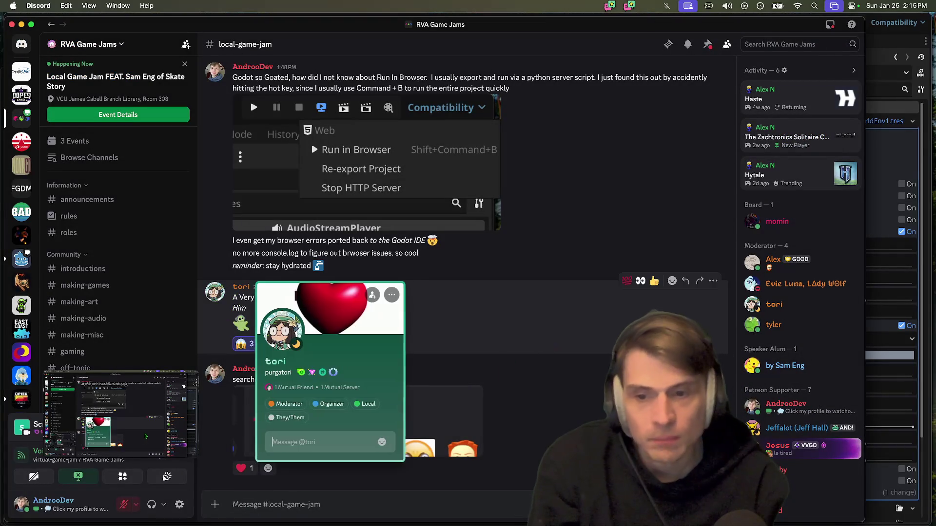
left_click(501, 313)
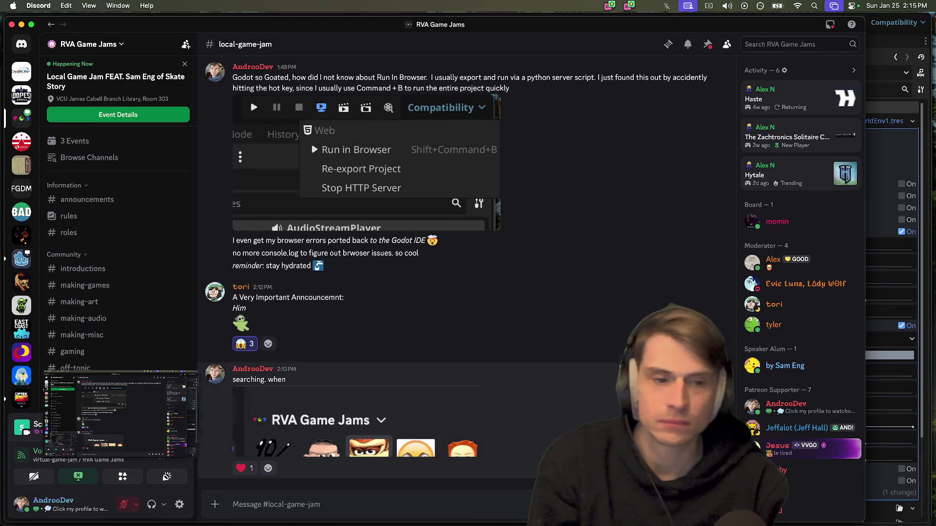
left_click(672, 280)
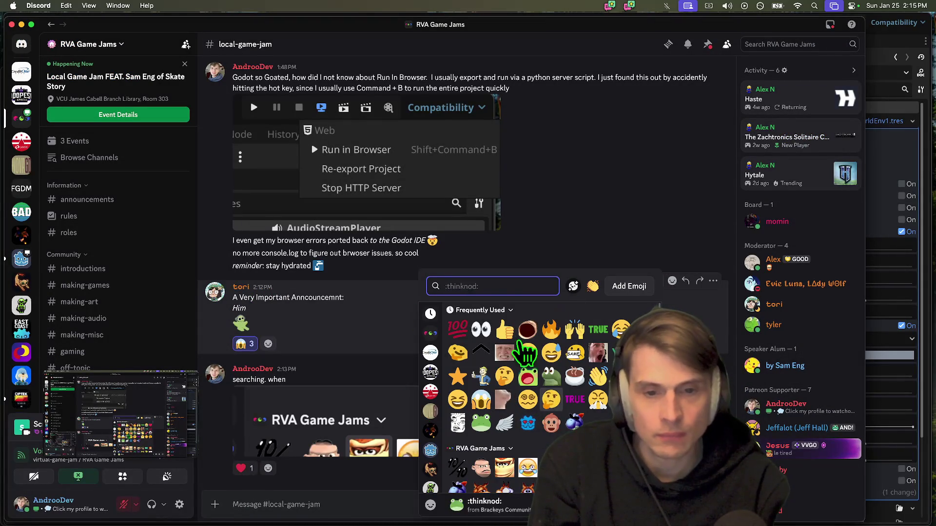
scroll(527, 400, "down", 5)
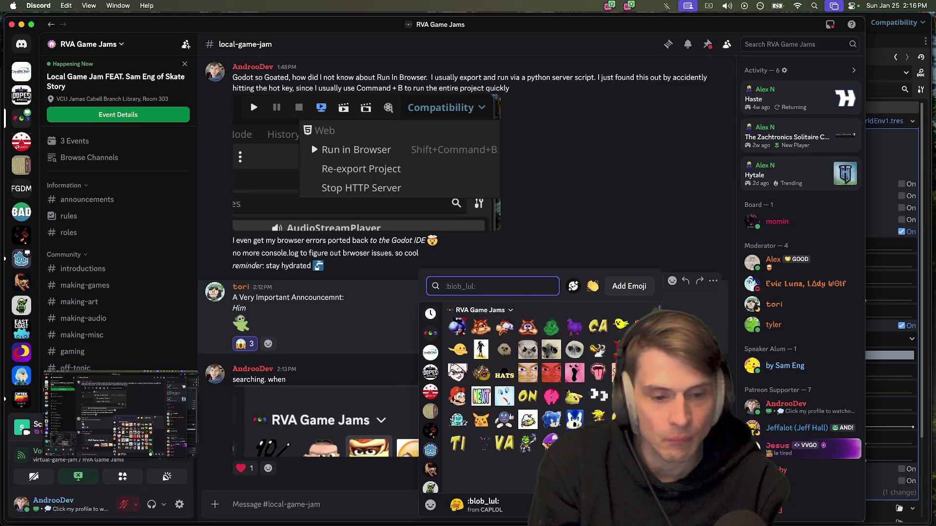
scroll(527, 400, "up", 3)
scroll(527, 400, "down", 3)
scroll(528, 400, "up", 2)
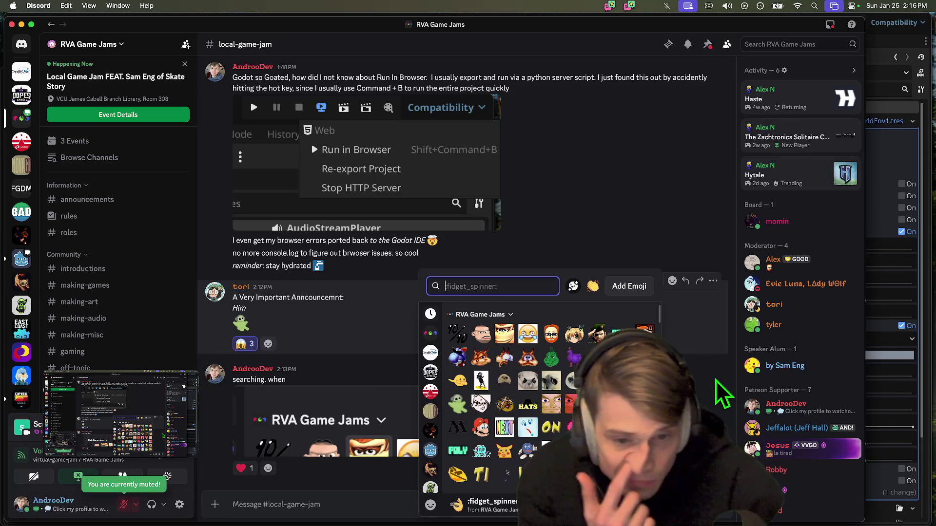
left_click(458, 427)
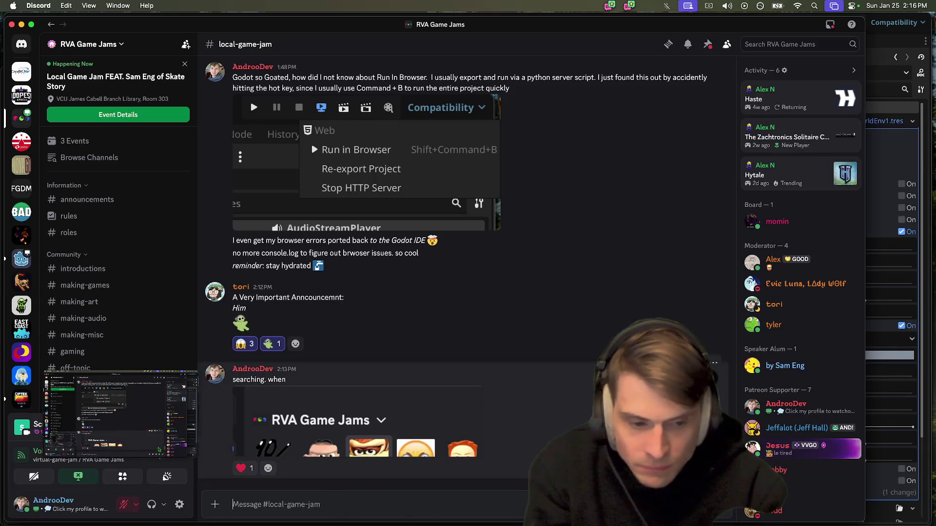
- Post the 'gamer' emoji in local-game-jam, then reload Discord
key("super+e")
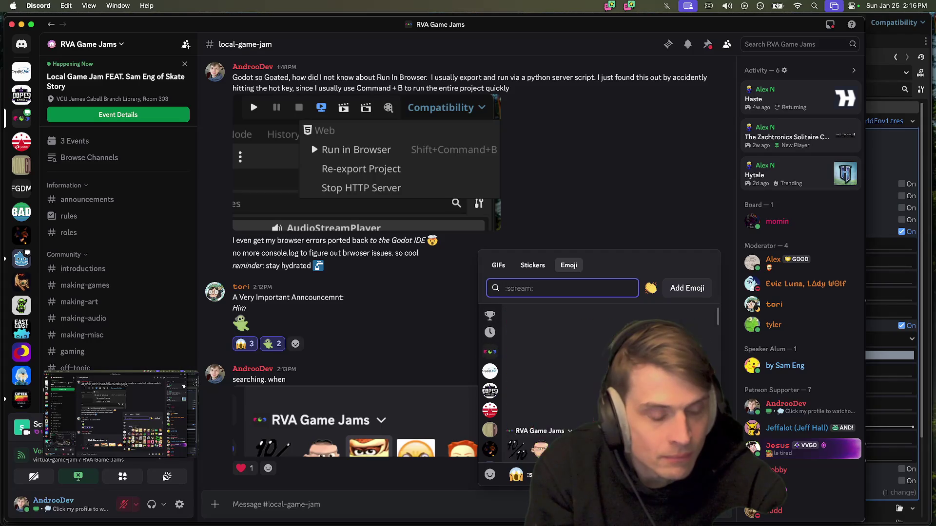
type("gamer")
key("Return")
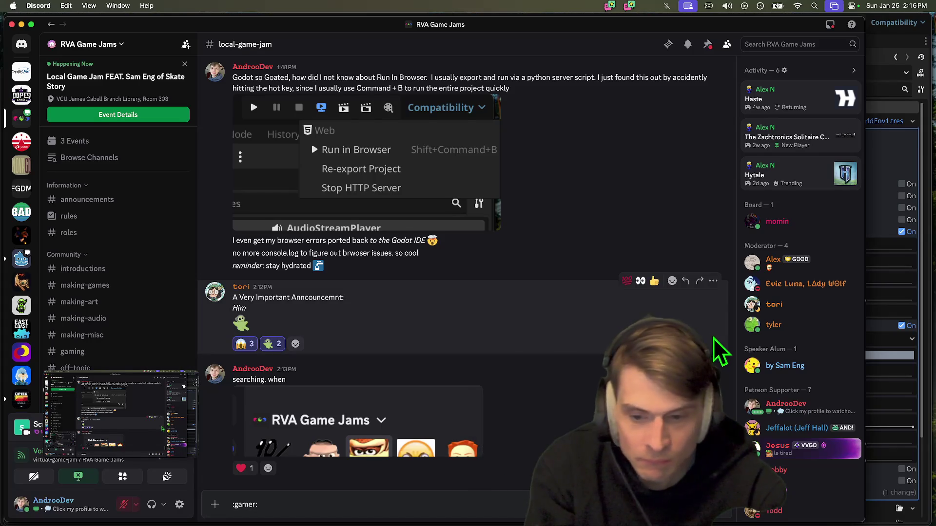
key("Return")
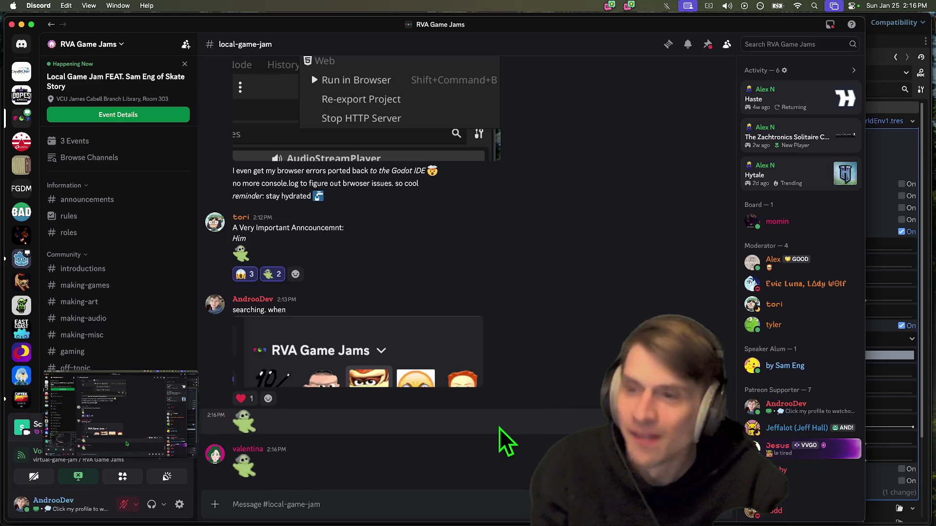
key("super+r")
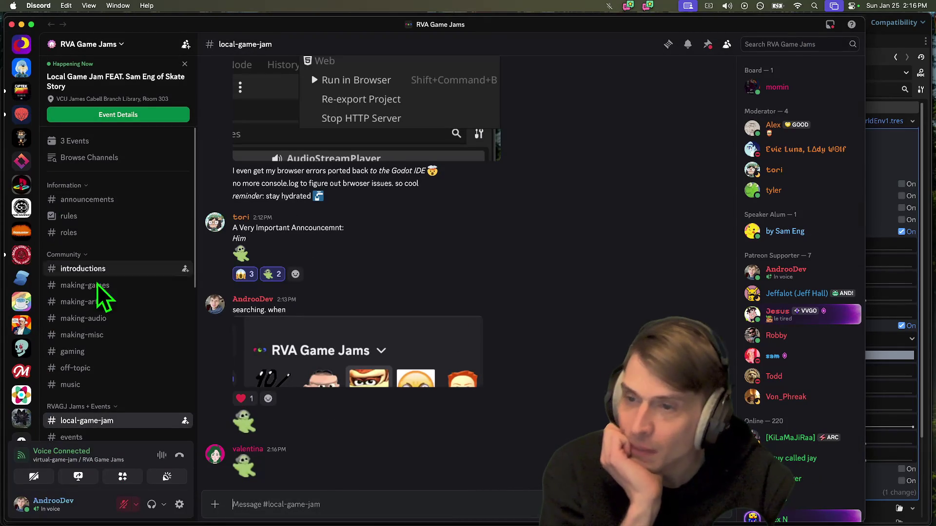
- Unmute the microphone in Discord
scroll(105, 317, "down", 10)
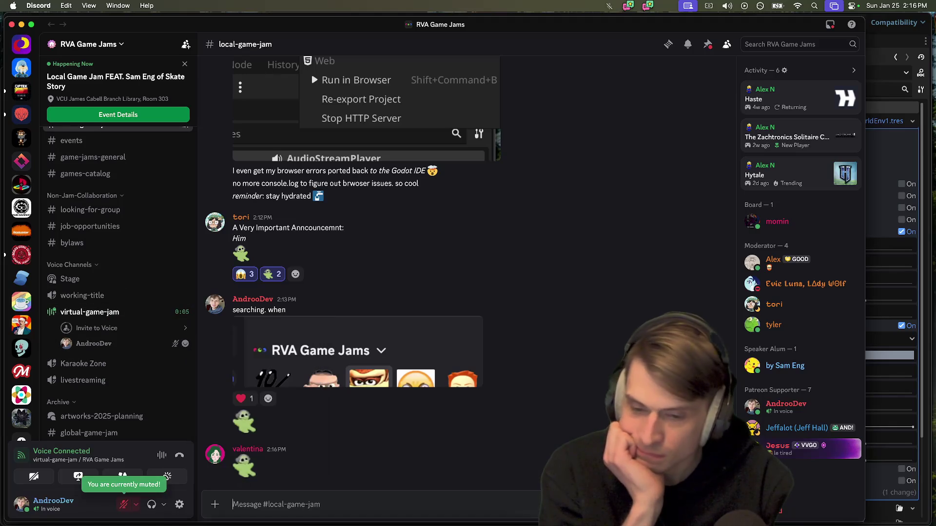
mouse_move(146, 525)
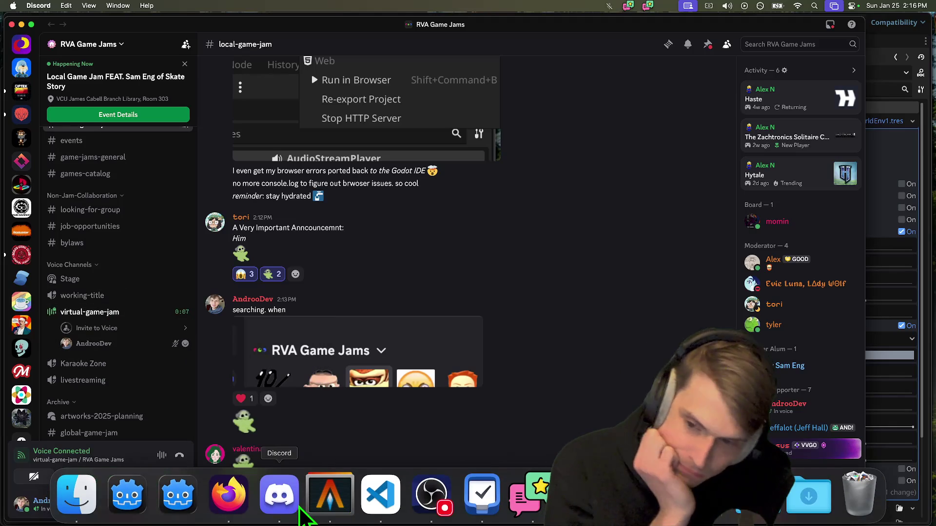
left_click(147, 343)
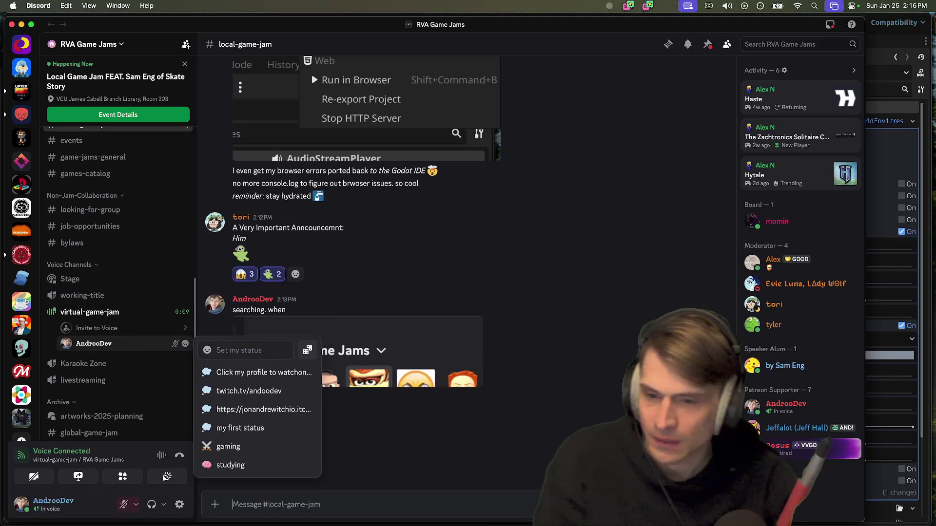
key("super+shift+m")
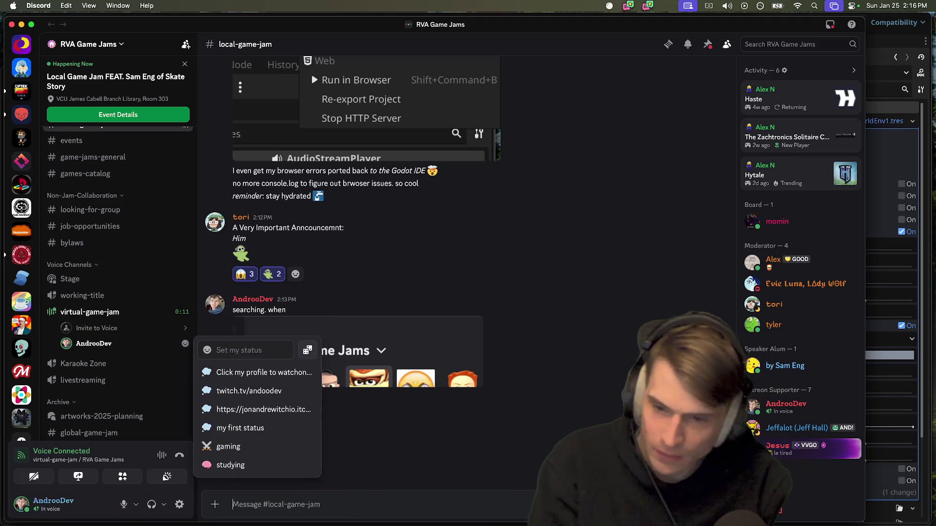
mouse_move(441, 506)
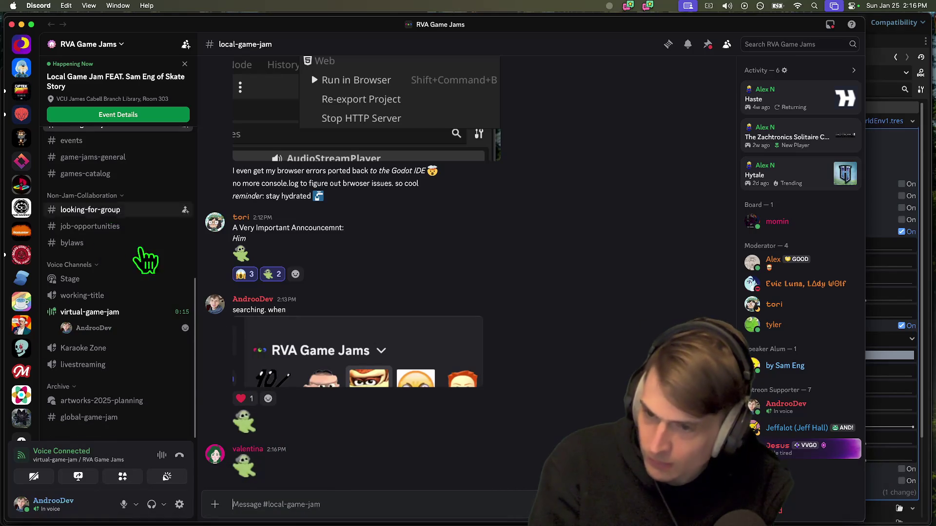
- Join the virtual-game-jam voice channel and stream the entire screen (Screen 1) live
scroll(141, 236, "up", 10)
scroll(138, 371, "down", 8)
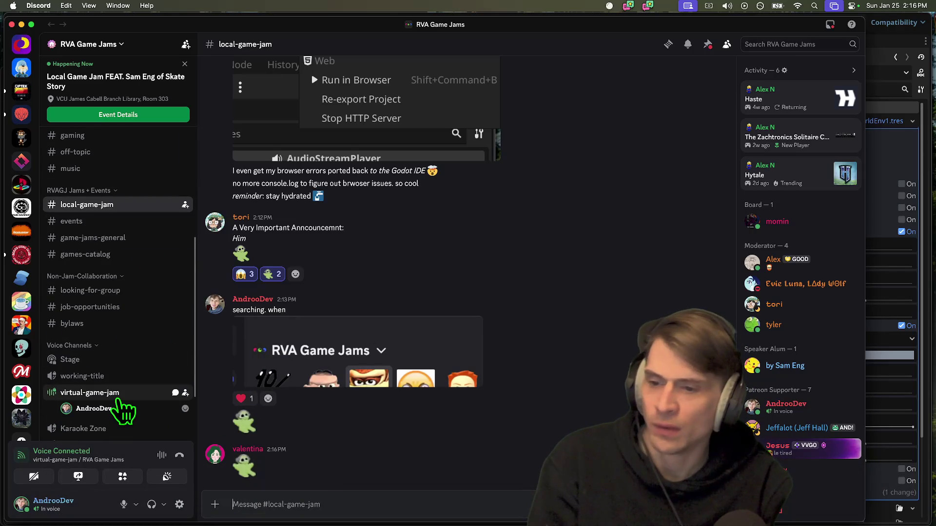
left_click(122, 393)
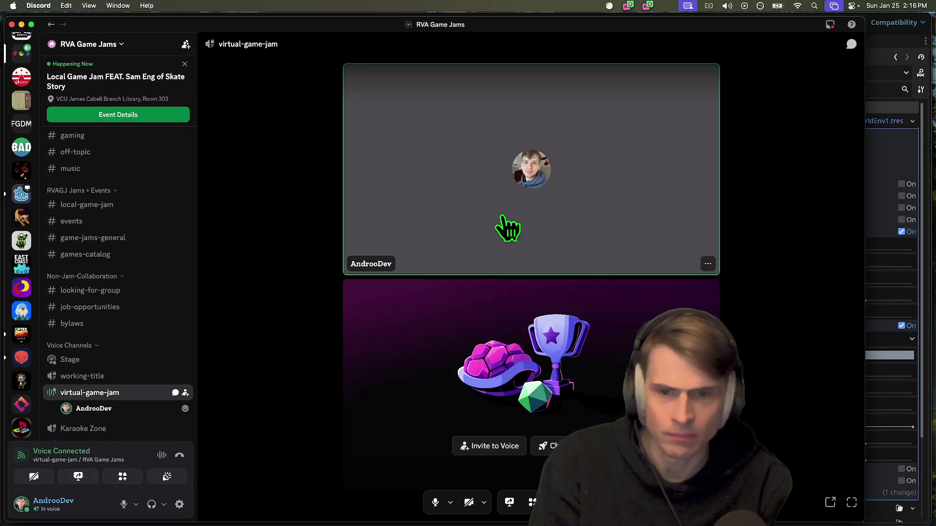
left_click(77, 478)
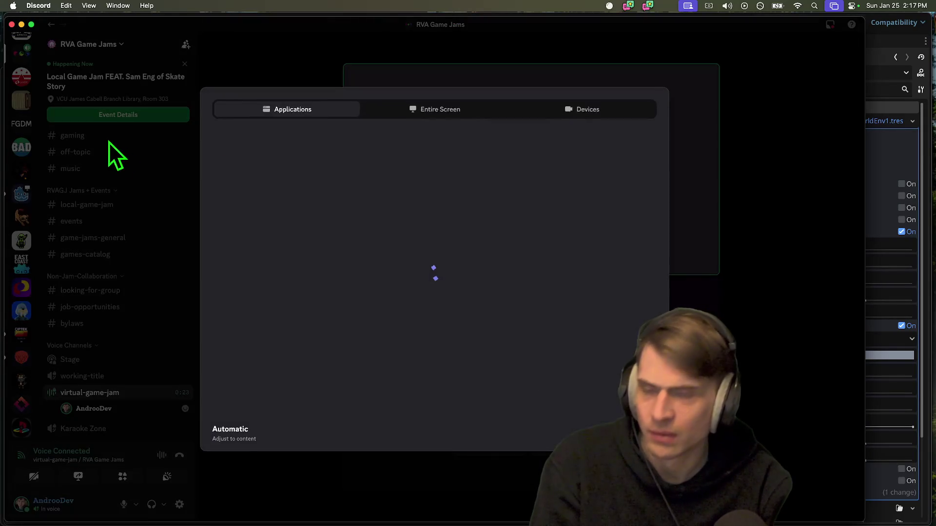
left_click(397, 112)
left_click(323, 207)
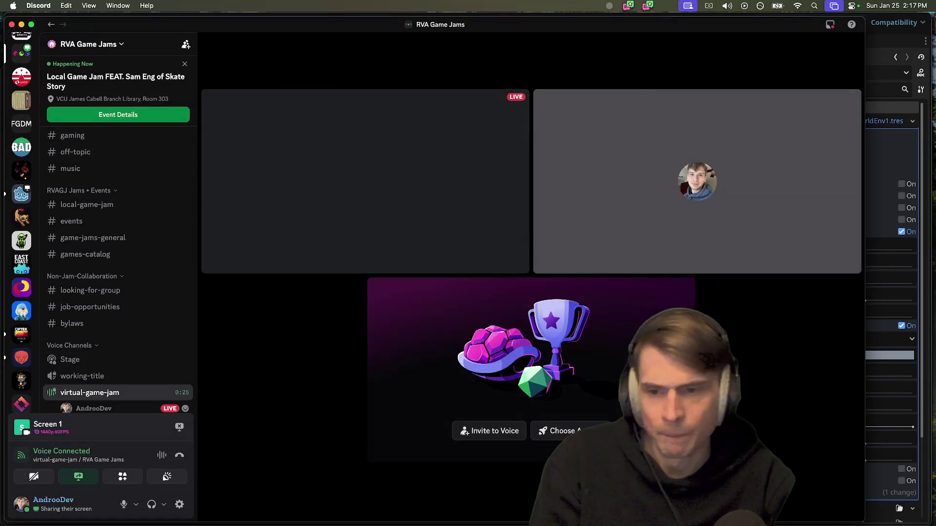
- Return to the #local-game-jam text chat
left_click(88, 305)
scroll(105, 241, "up", 8)
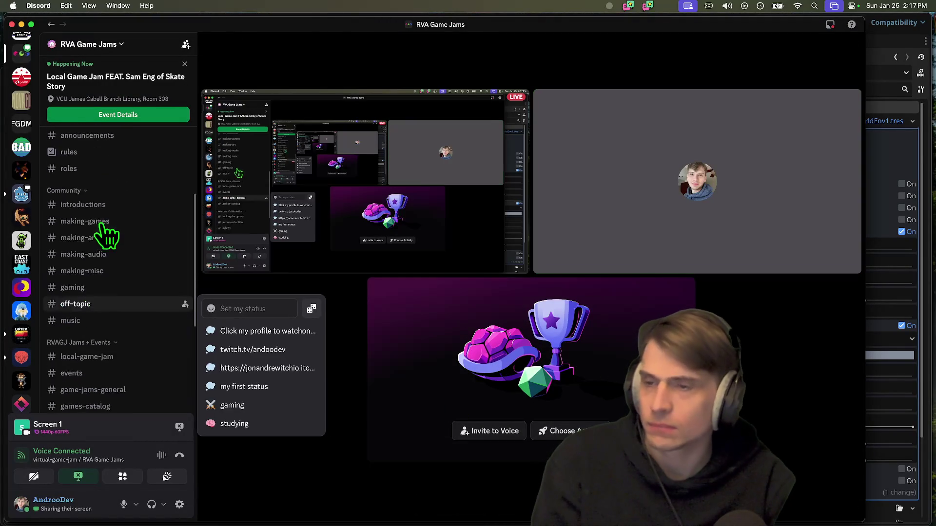
scroll(21, 88, "up", 2)
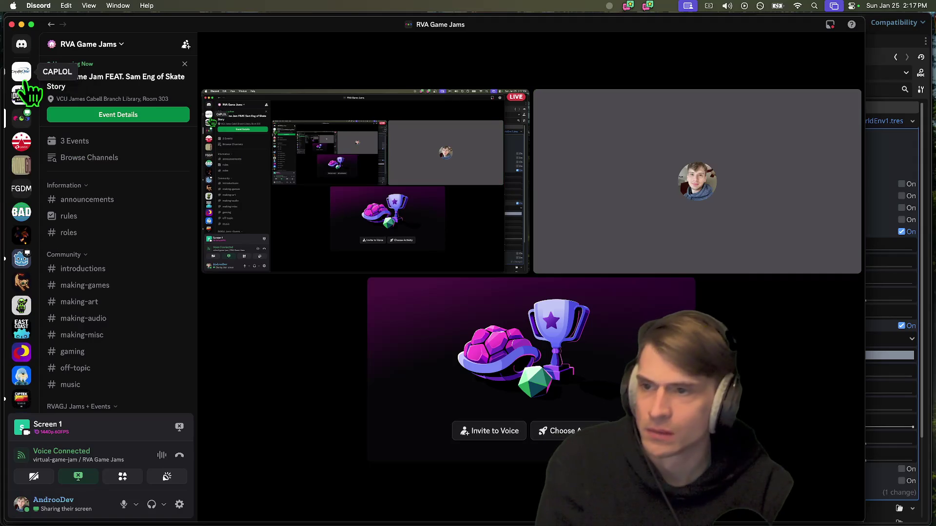
scroll(114, 331, "down", 5)
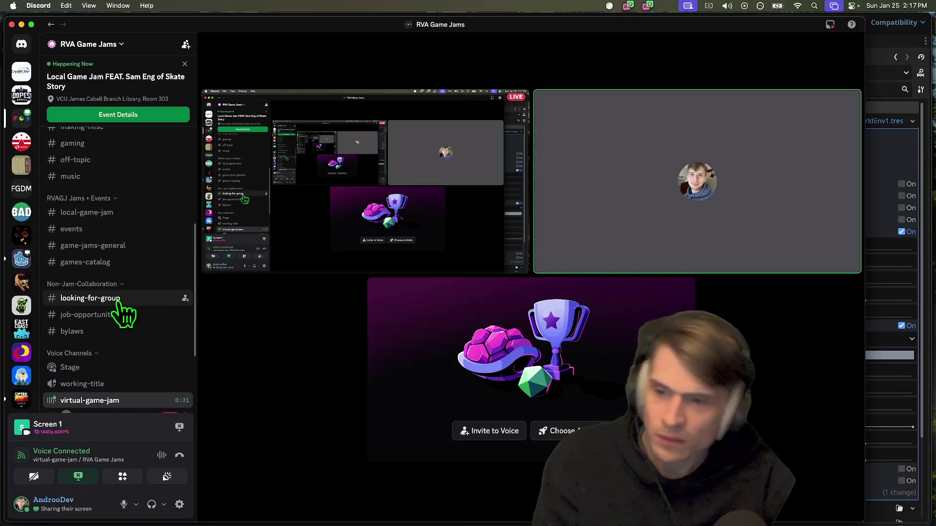
scroll(129, 293, "up", 3)
left_click(134, 298)
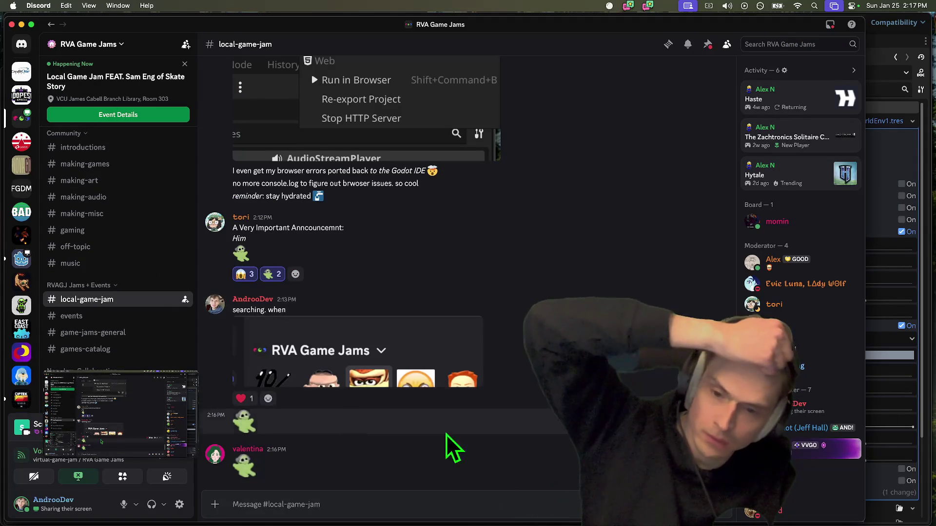
mouse_move(716, 519)
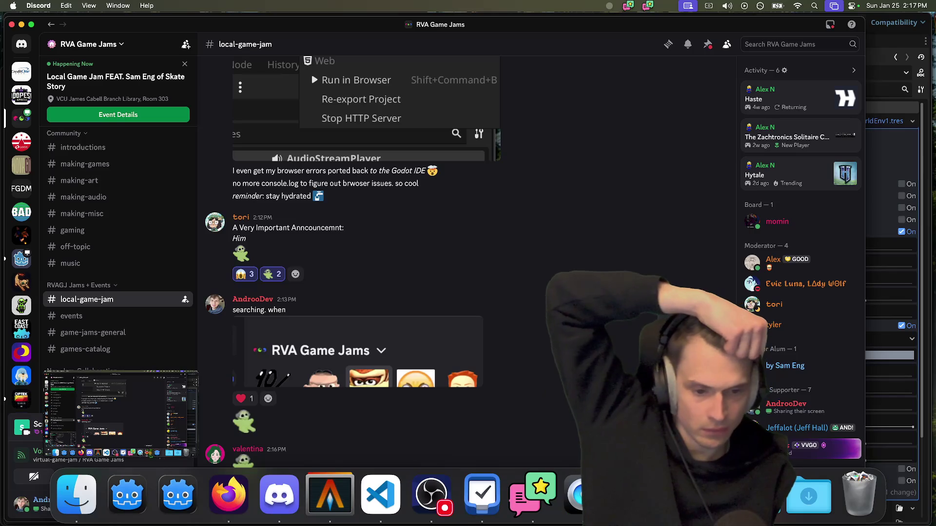
- In Godot, fly the freelook camera up close to the red-striped box at the tower's base
key("super+Tab")
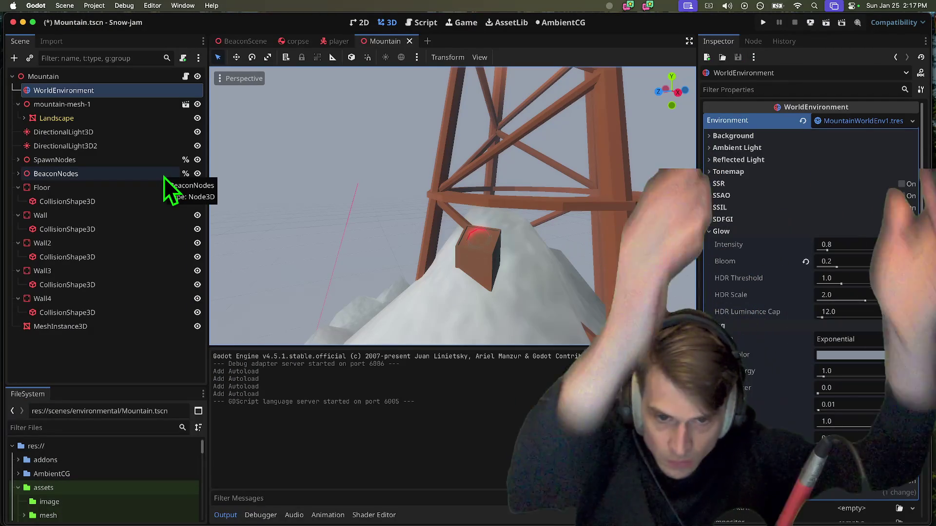
key("w")
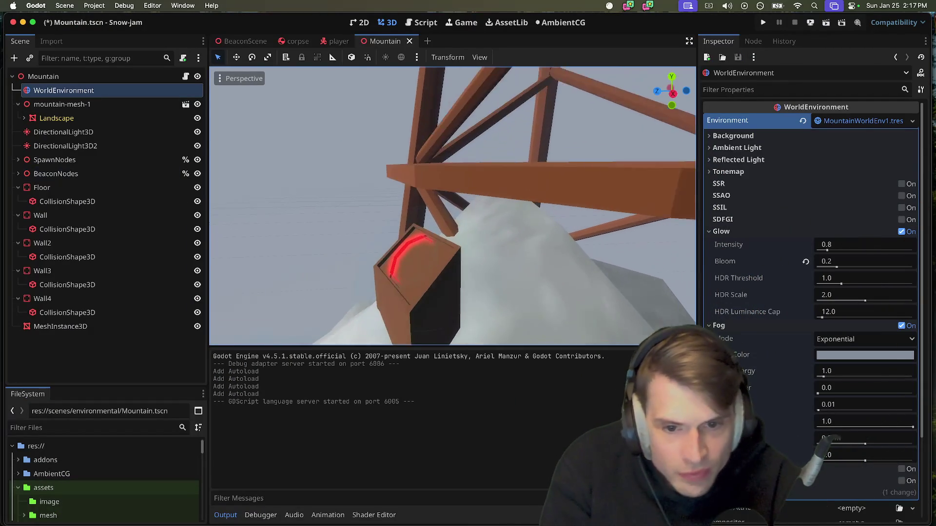
key("s")
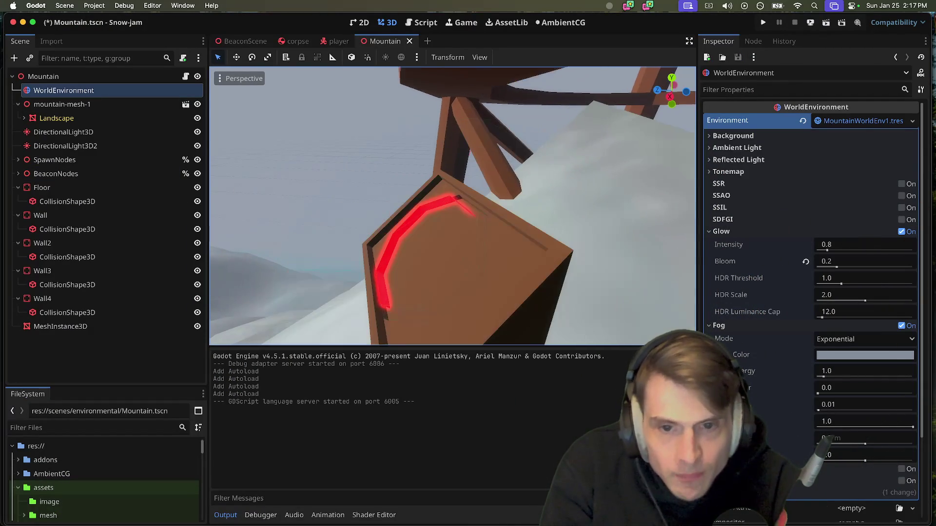
key("s")
key("w")
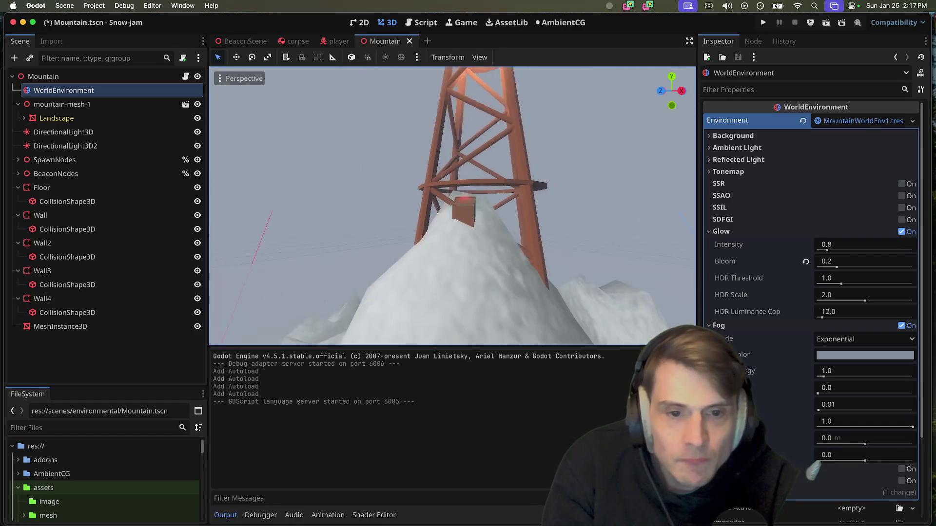
key("w")
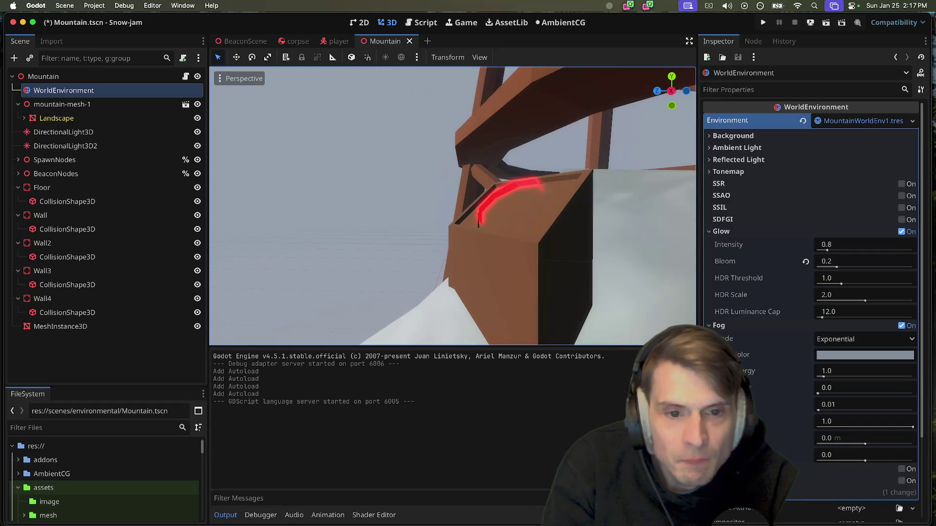
- Capture a region screenshot of the glowing red stripe close-up
key("super+shift+4")
left_click_drag(400, 294, 643, 146)
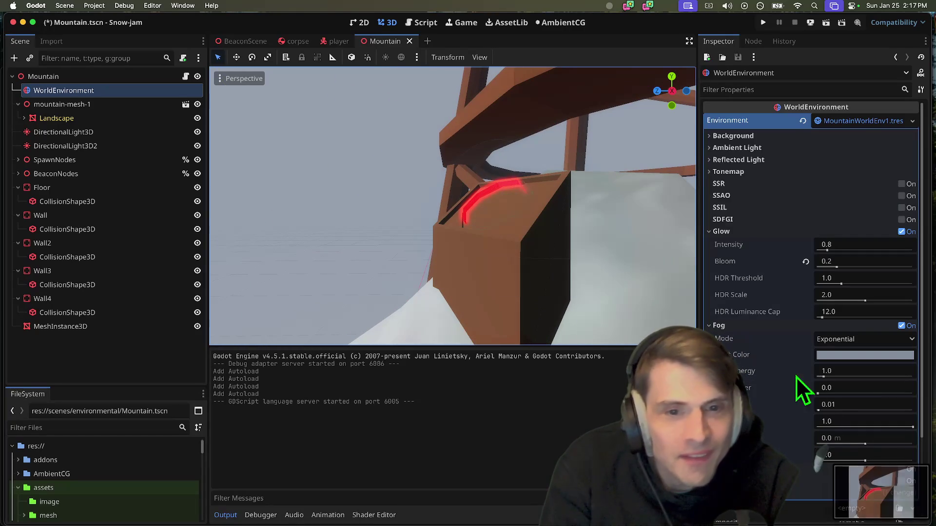
right_click(864, 481)
left_click(866, 431)
- Switch back to Discord and open the Friends page
key("super+Tab")
key("Tab")
key("shift+Tab")
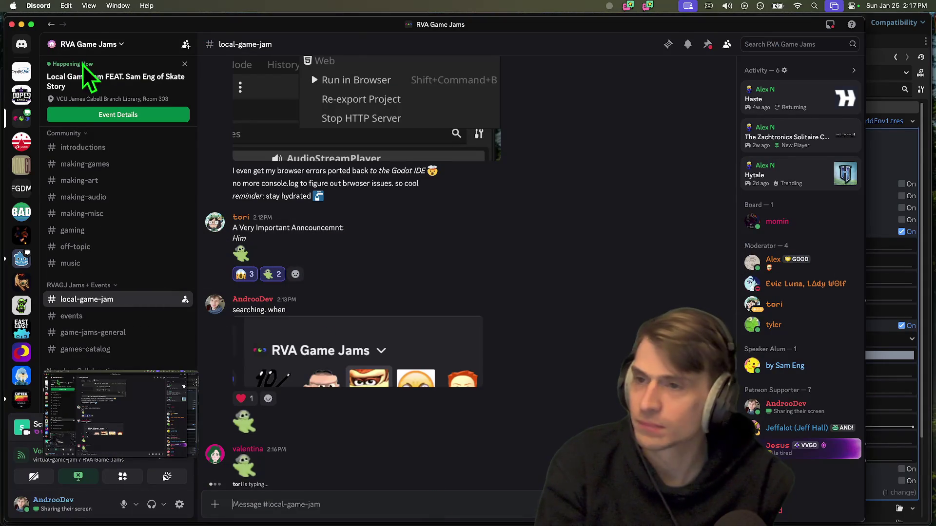
left_click(21, 44)
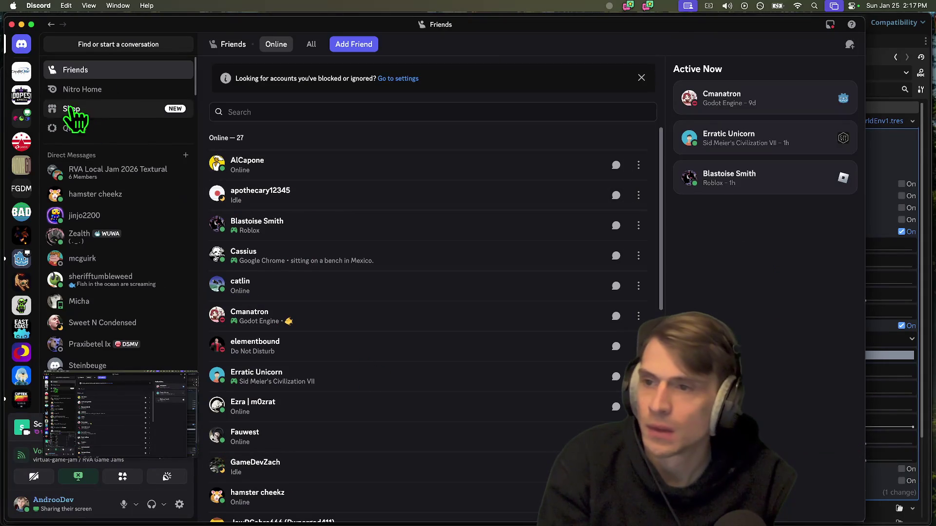
left_click(85, 194)
left_click(93, 172)
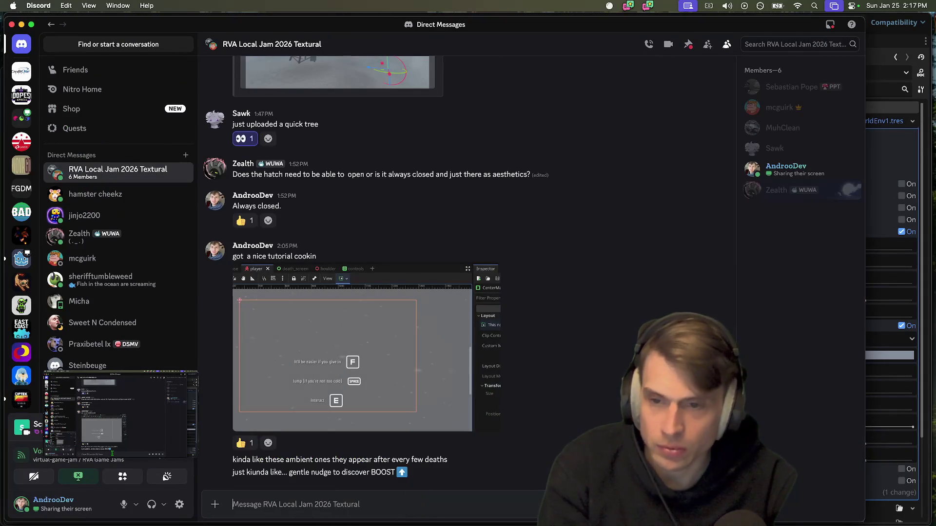
type("@")
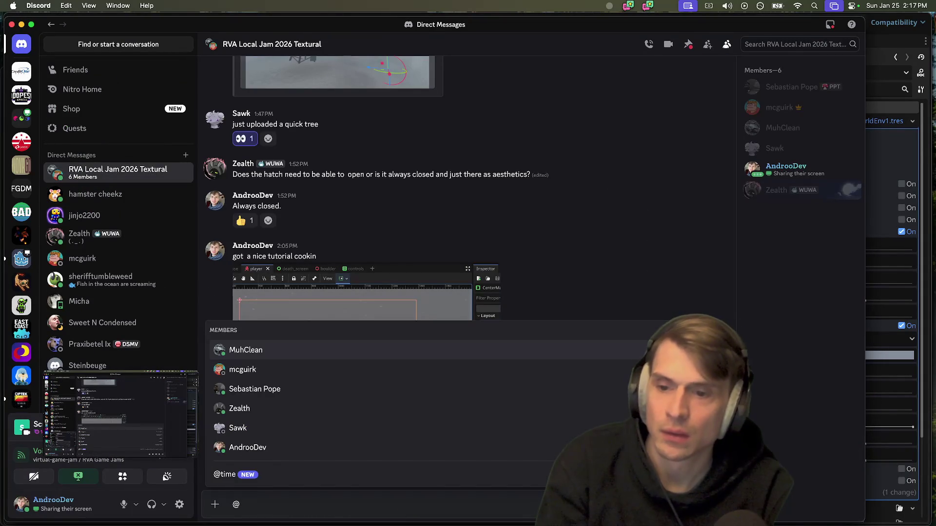
type("sawkfire OOF. I am so sorry but now the button is flipped.")
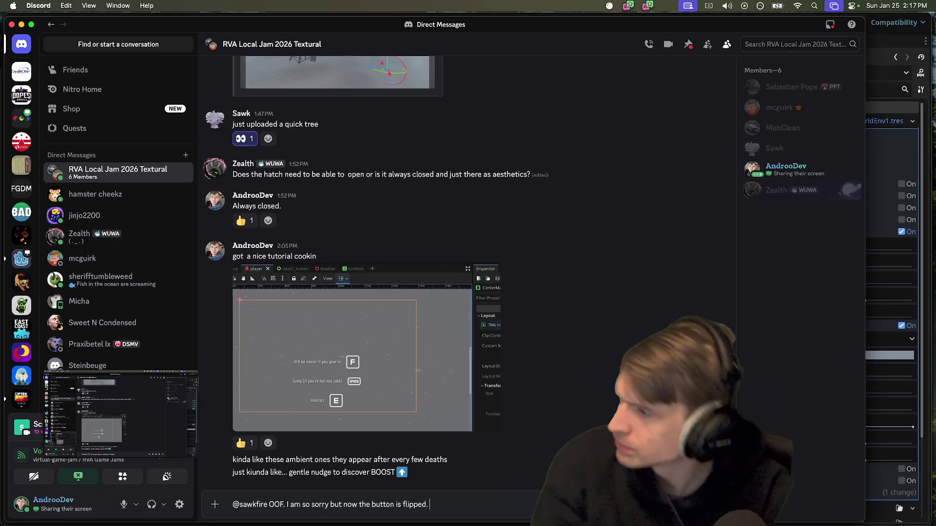
key("super+v")
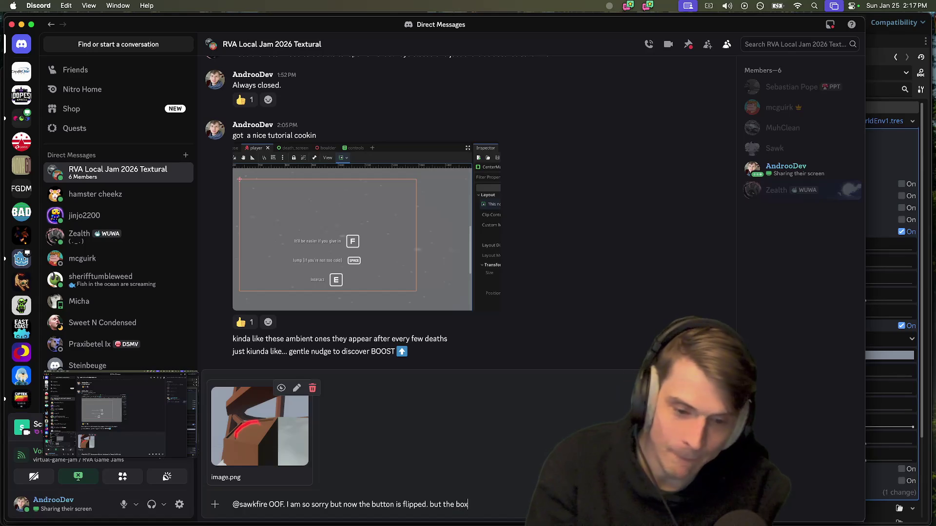
type("sweat")
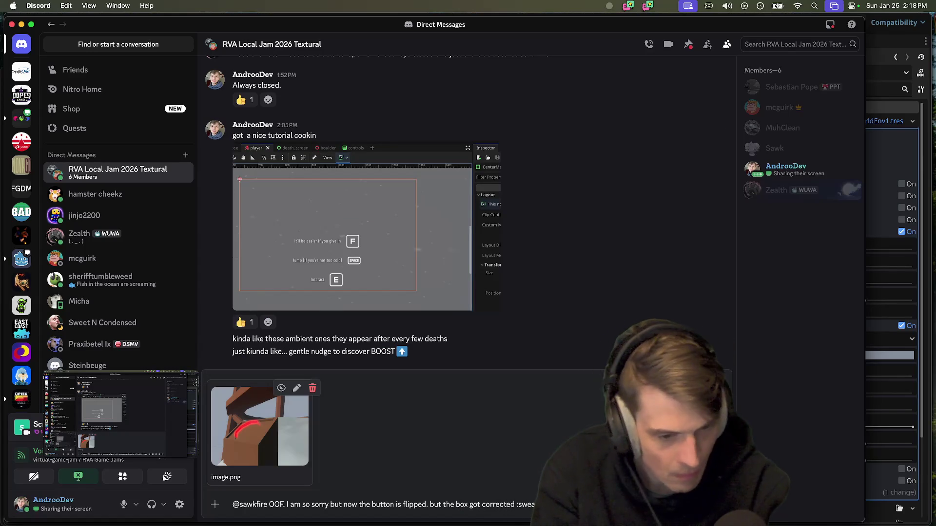
type(" to")
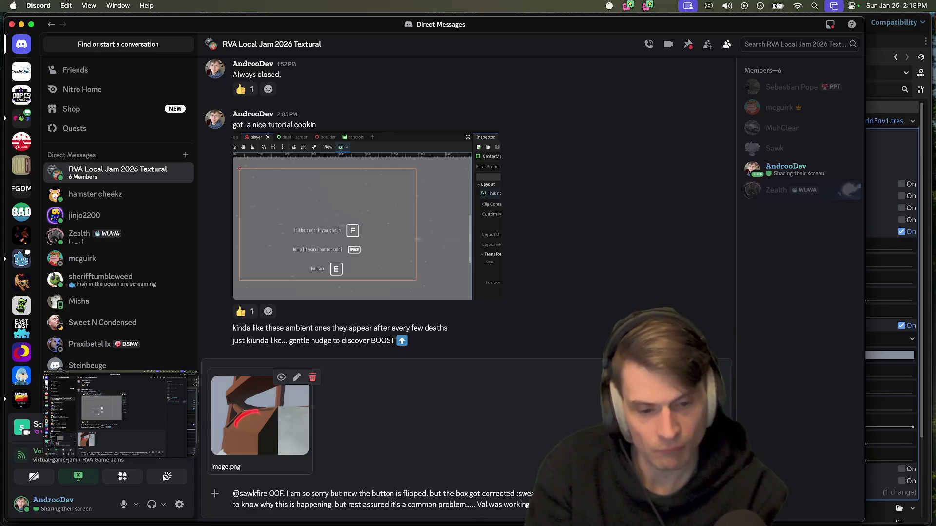
type("a few things")
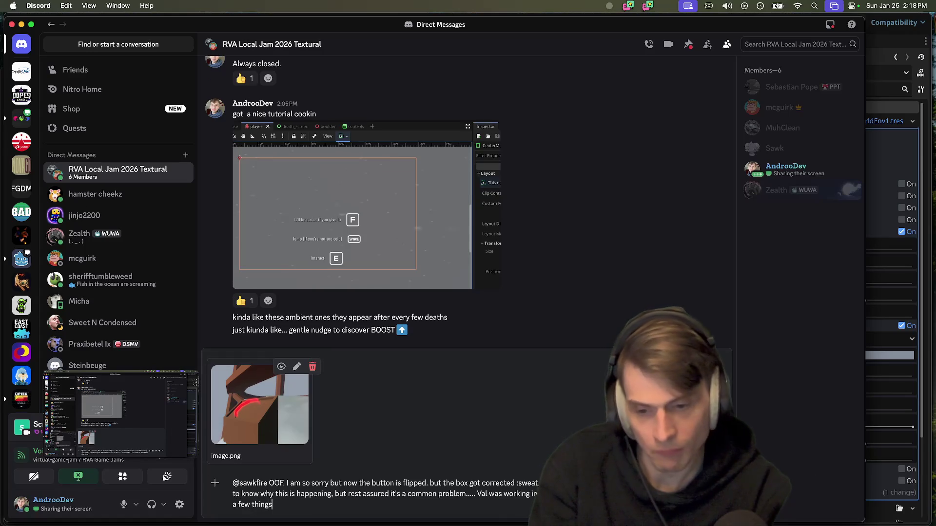
key("Return")
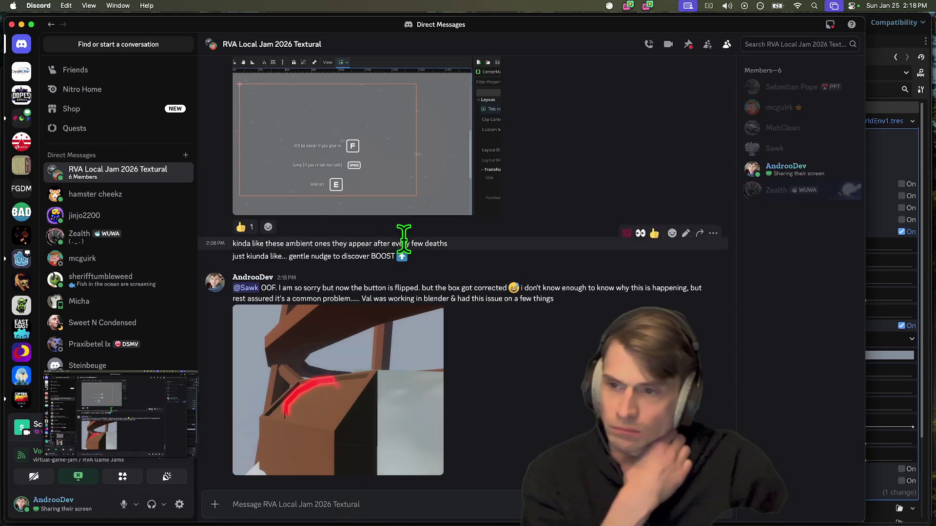
- Check the latest sticker message in #local-game-jam, then cycle between Discord and Godot
left_click(22, 117)
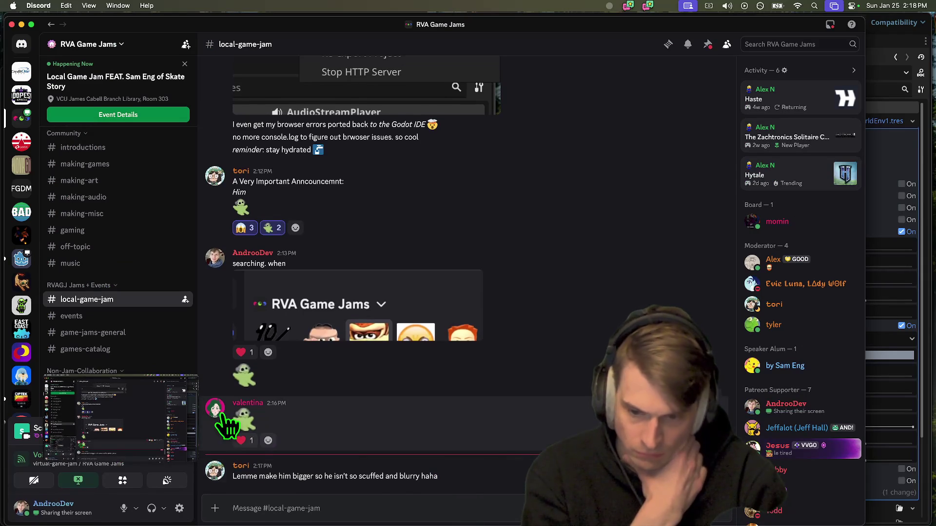
left_click(243, 419)
left_click(501, 459)
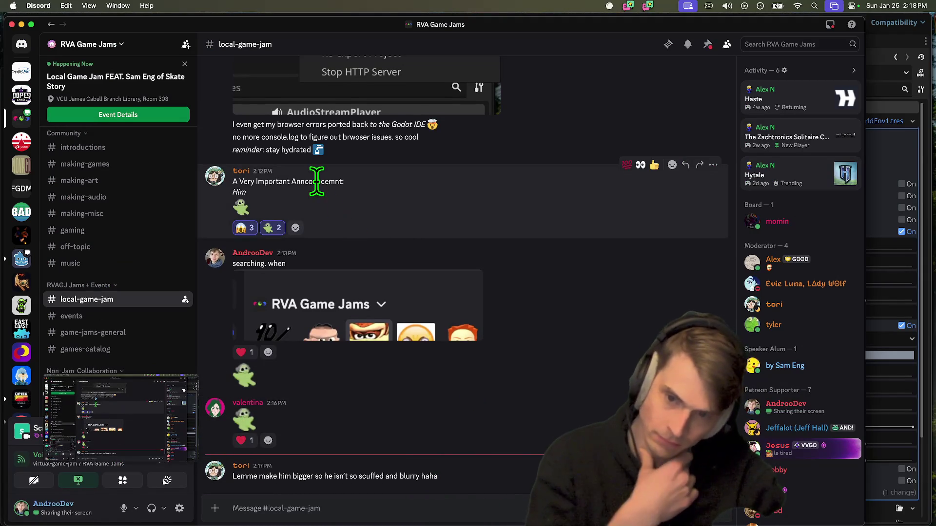
mouse_move(108, 430)
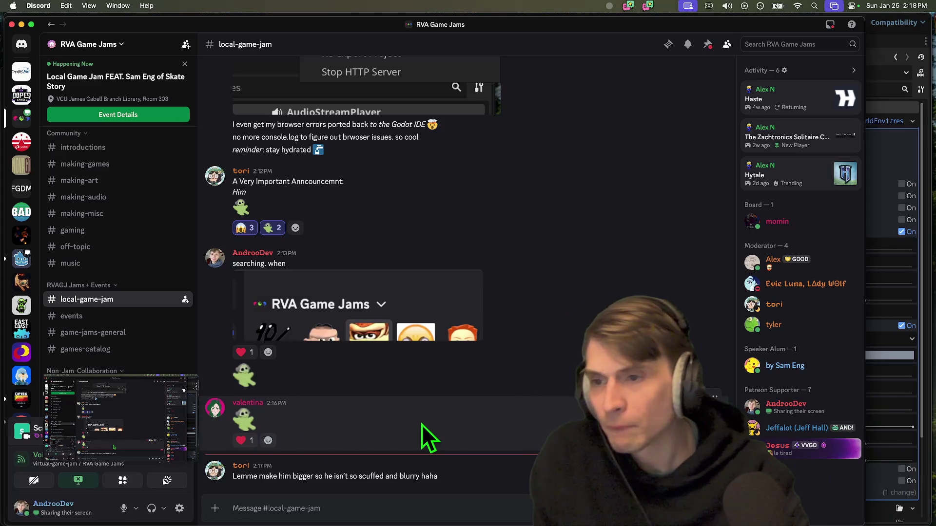
key("super+Tab")
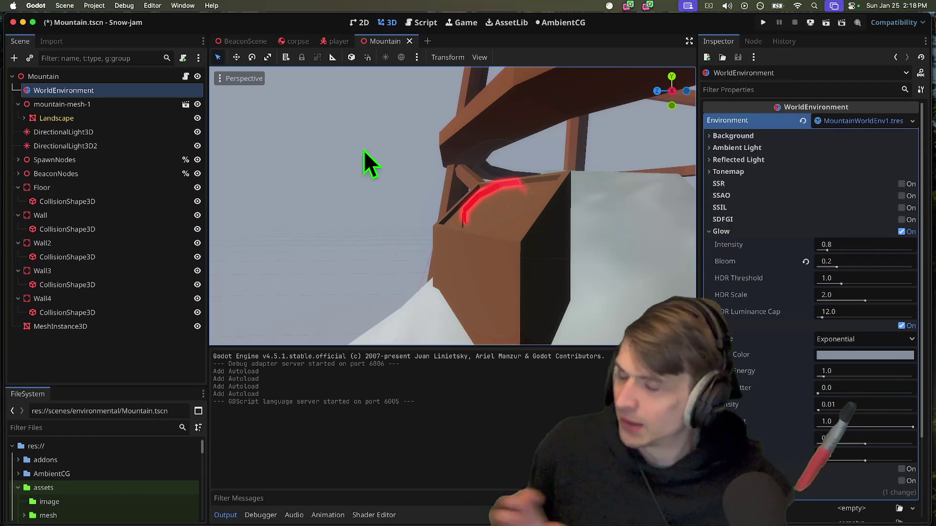
key("super+Tab")
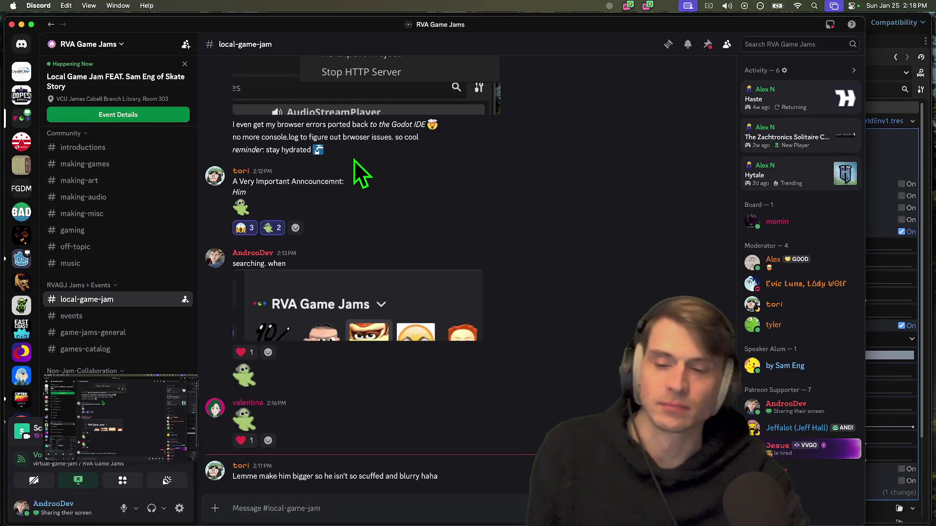
key("super+Tab")
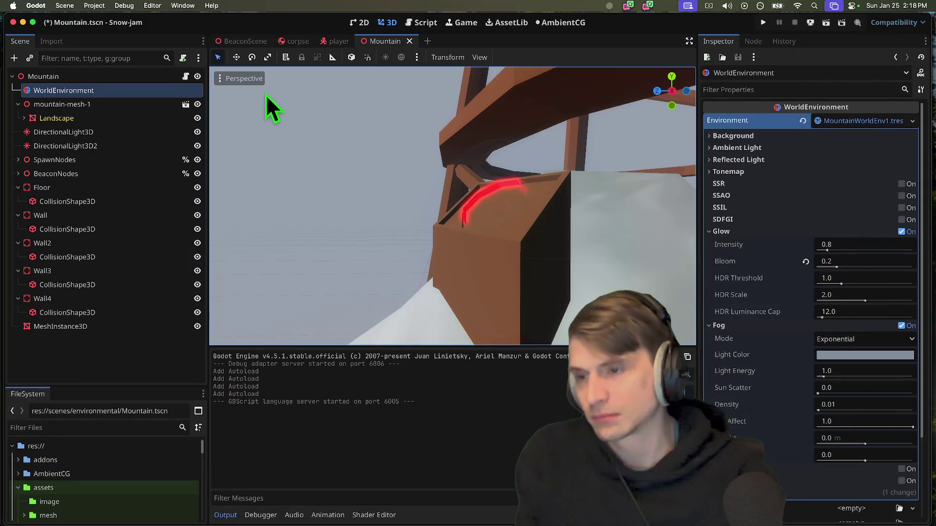
key("super+Tab")
key("super+Tab")
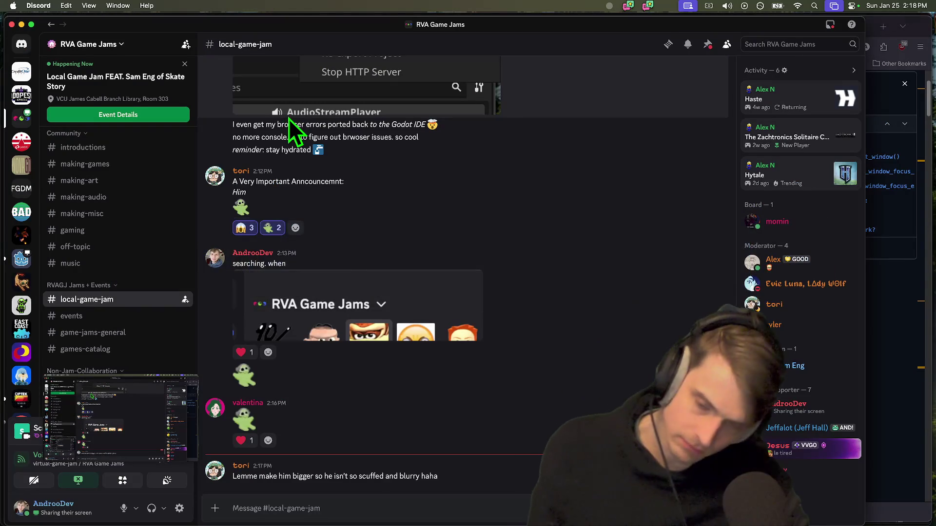
key("super+Tab")
key("super+Tab")
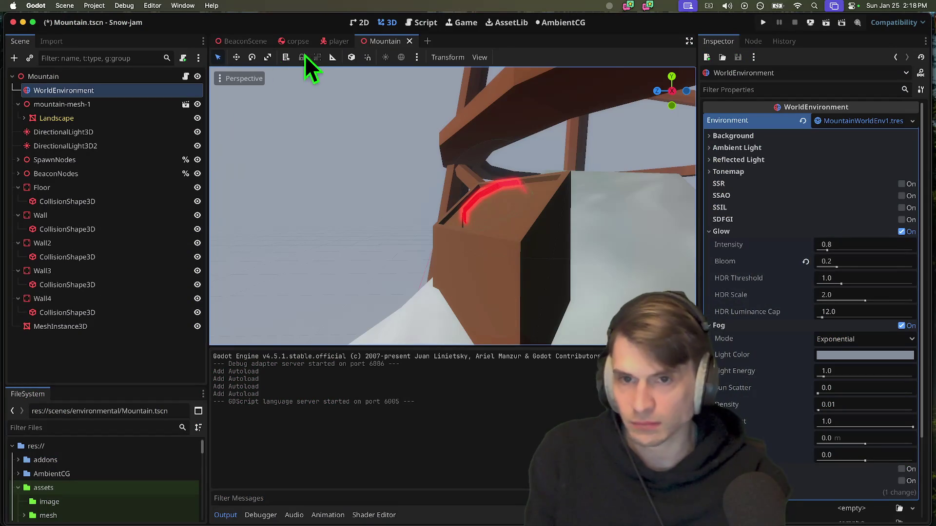
left_click(332, 44)
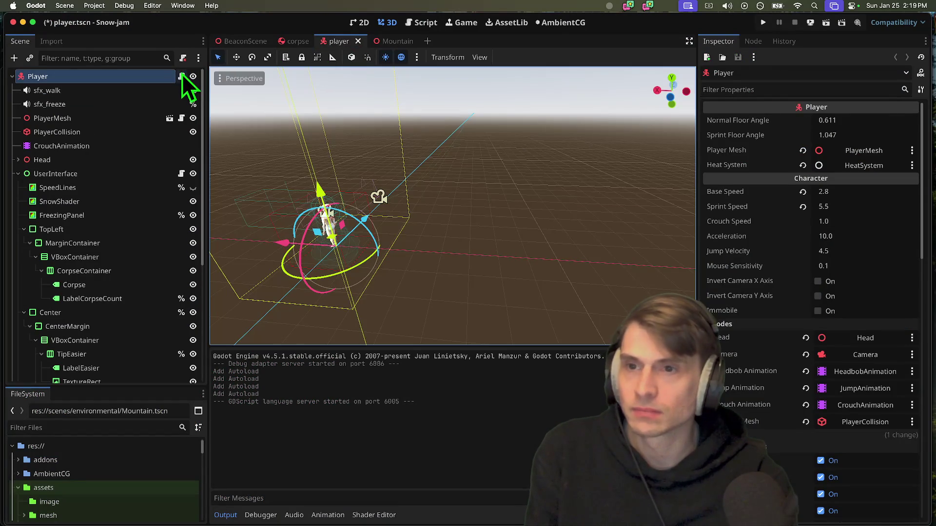
left_click(182, 77)
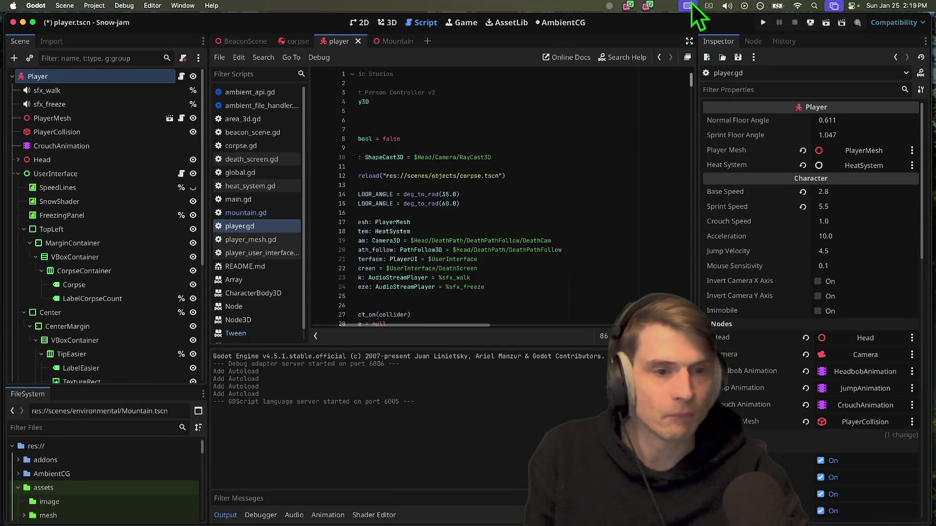
left_click(592, 295)
type("@onready var w")
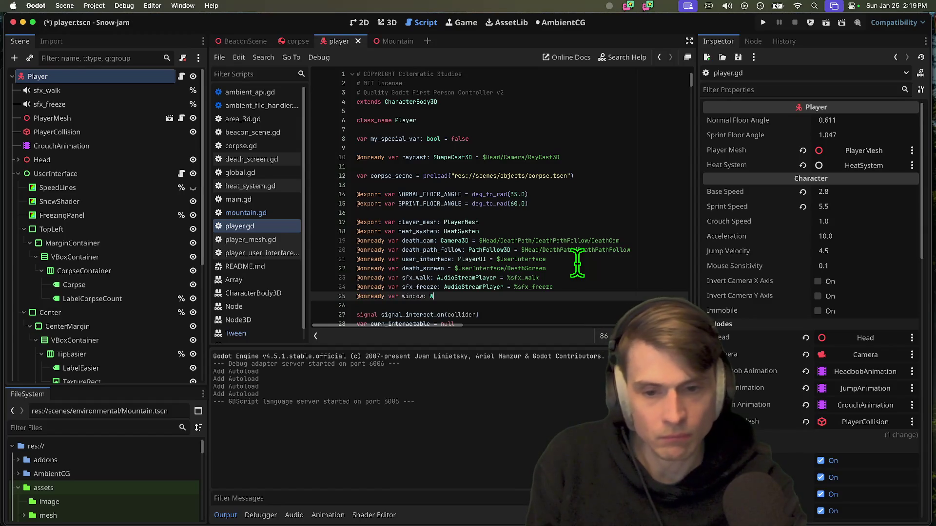
type("indow: Window = ")
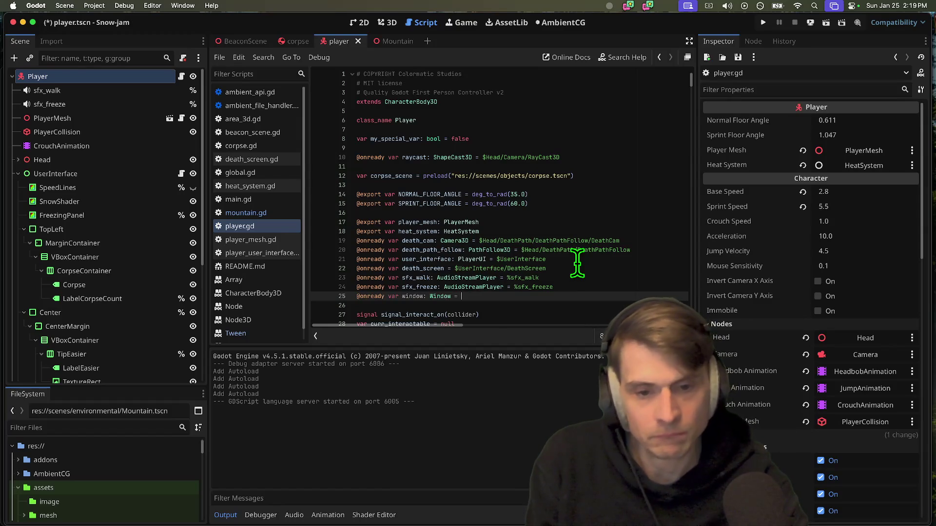
type("get_wind(")
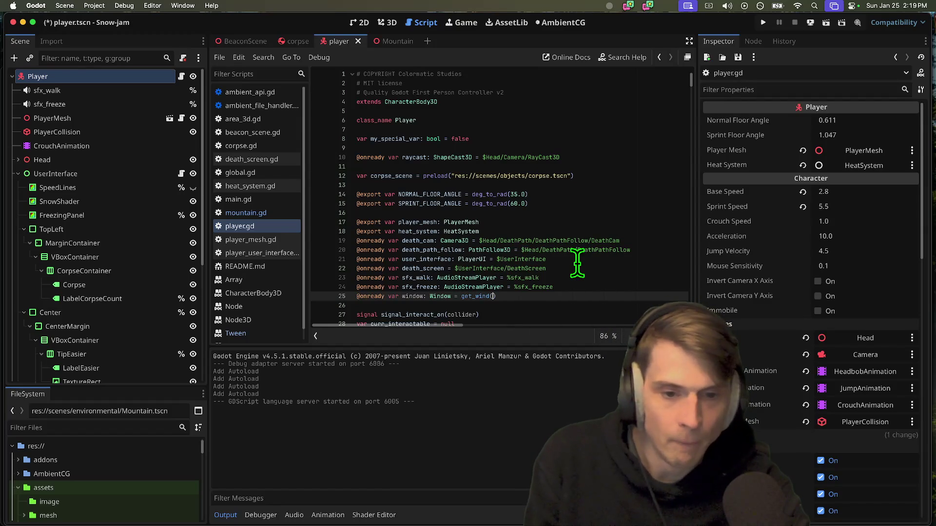
key("super+Tab")
key("super+Tab")
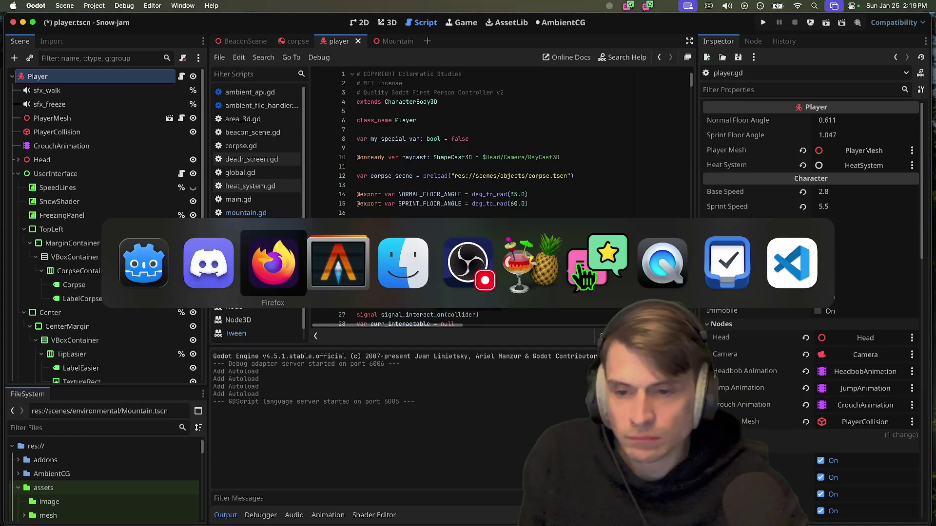
key("super+Tab")
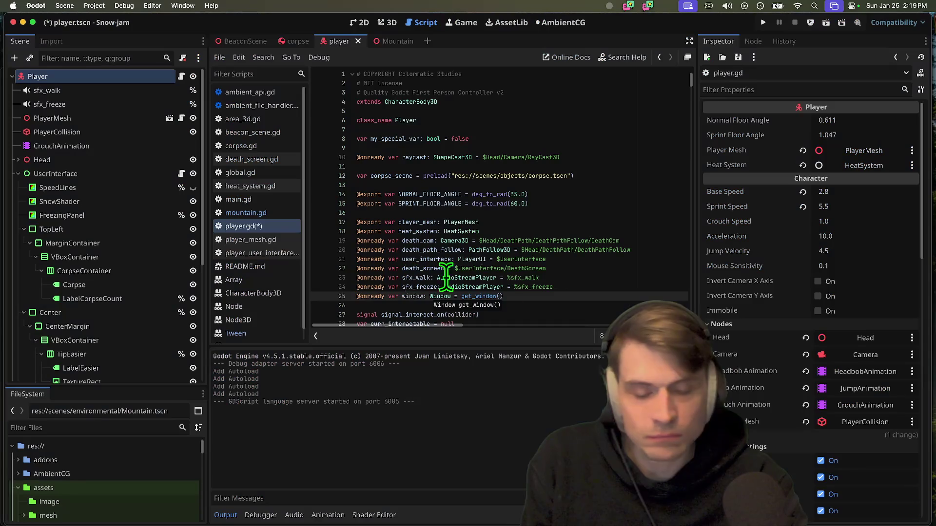
key("super+s")
- Check the get_window docs, then search the GitHub reference player.gd for 'window'
left_click(487, 297, "super")
key("alt+Left")
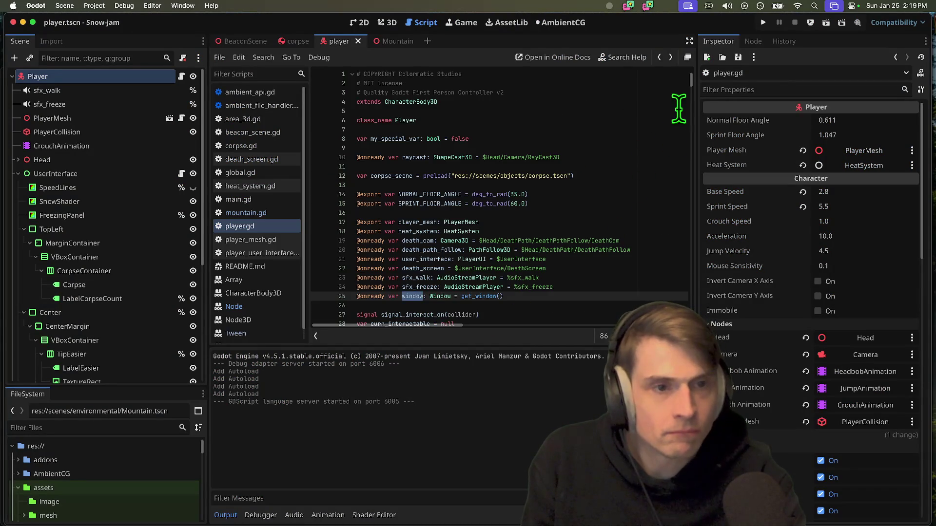
mouse_move(693, 85)
left_mouse_down()
mouse_move(692, 156)
mouse_move(669, 2)
left_mouse_up()
scroll(560, 237, "down", 4)
key("super+Tab")
key("super+d")
key("Escape")
key("super+f")
key("Return")
key("Return")
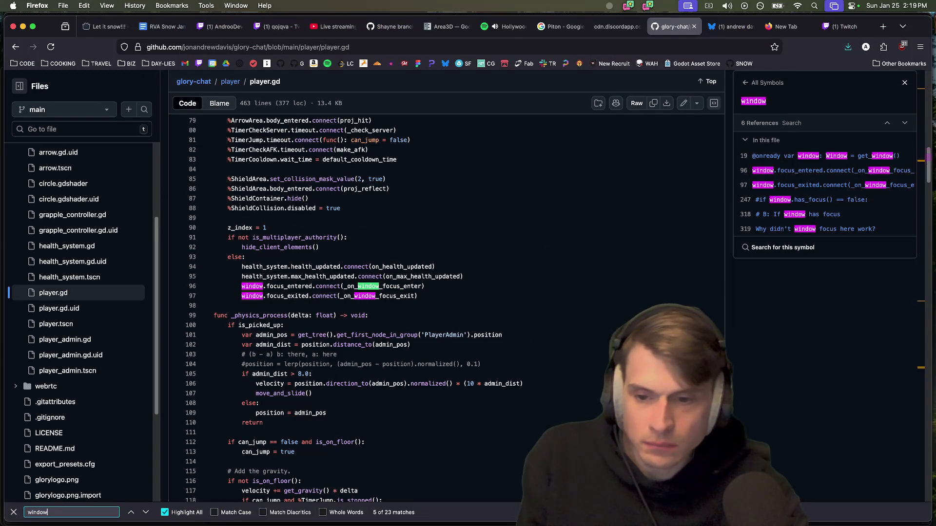
- Paste the reference focus_entered and focus_exited connect lines into player.gd near line 188
left_click_drag(437, 300, 441, 287)
key("super+Tab")
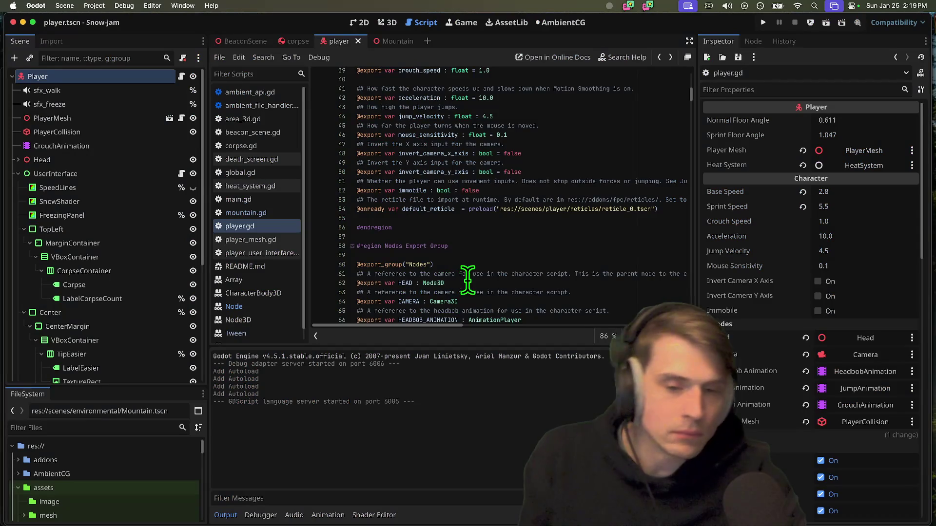
scroll(429, 272, "up", 10)
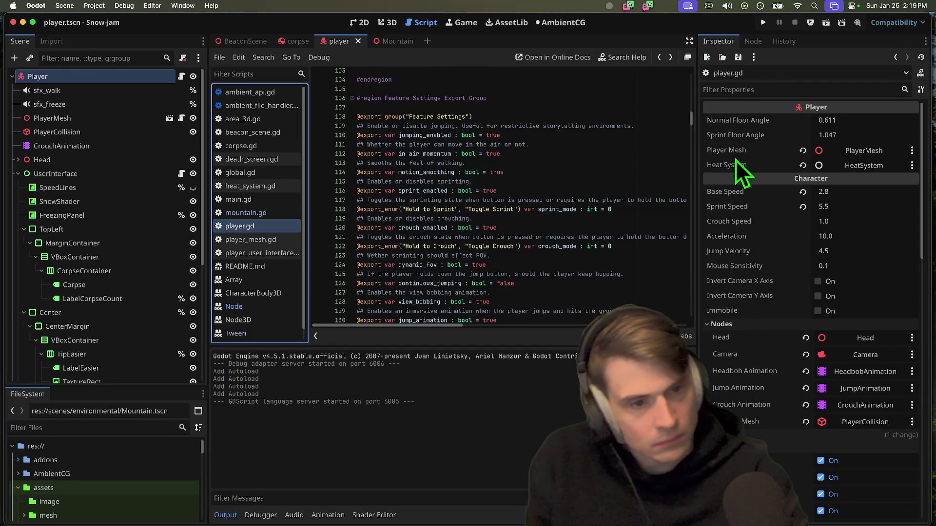
scroll(675, 234, "down", 15)
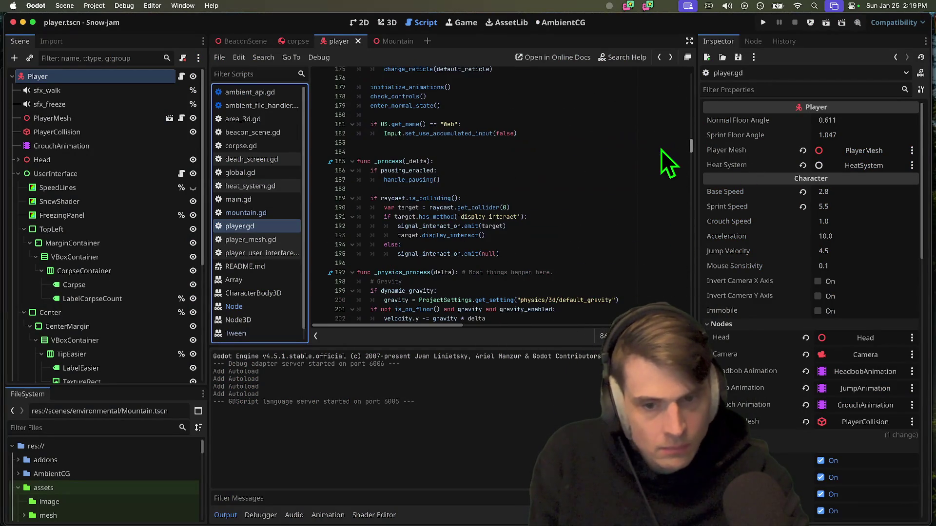
left_click(600, 188)
scroll(600, 195, "down", 1)
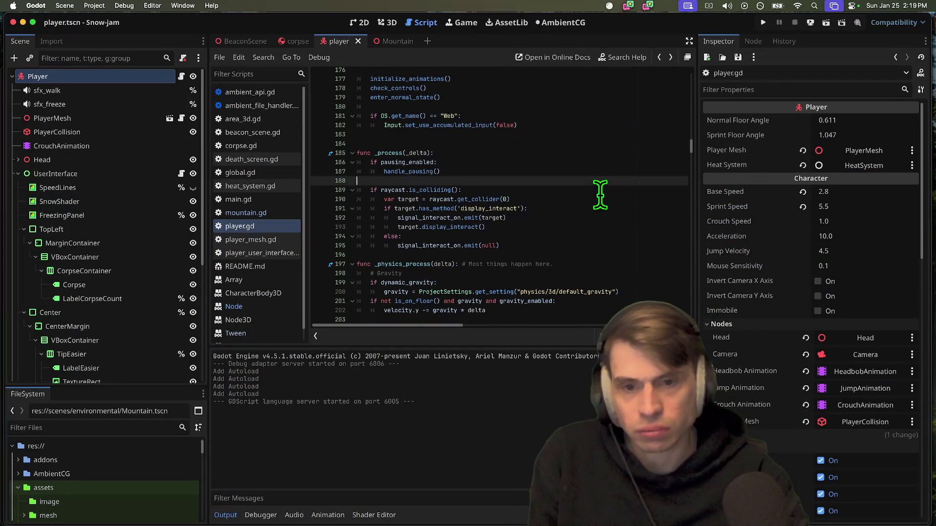
key("ctrl+v")
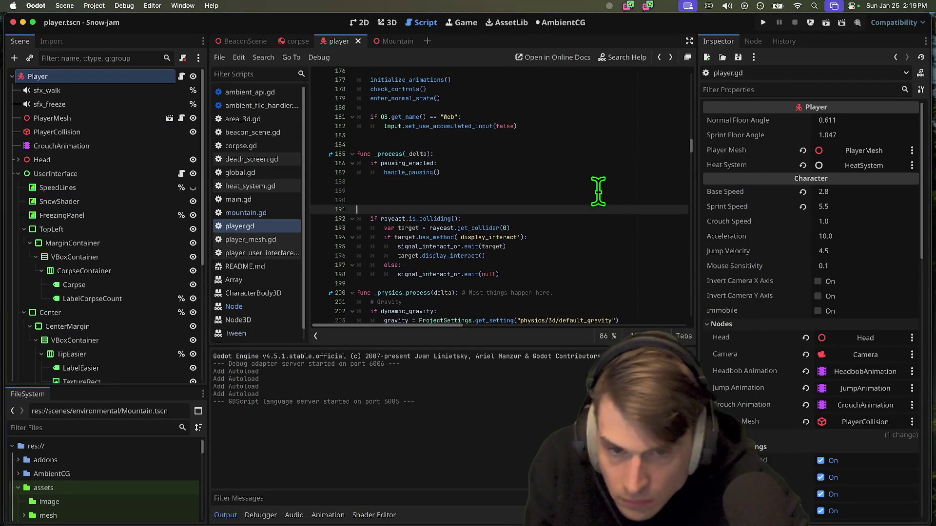
- Dedent the two connection lines, remove the extra blank line, and move to the script's end
key("BackSpace")
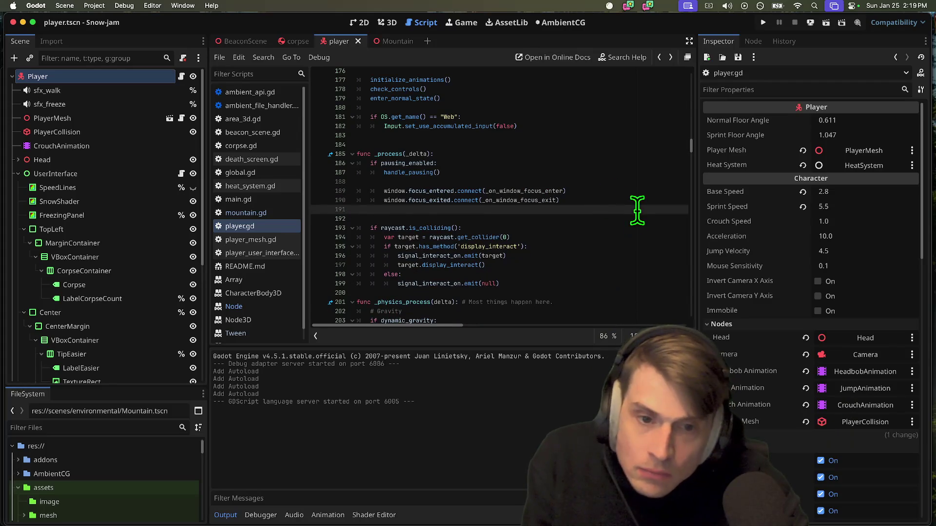
left_click_drag(633, 207, 359, 188)
key("shift+Tab")
left_click(580, 212)
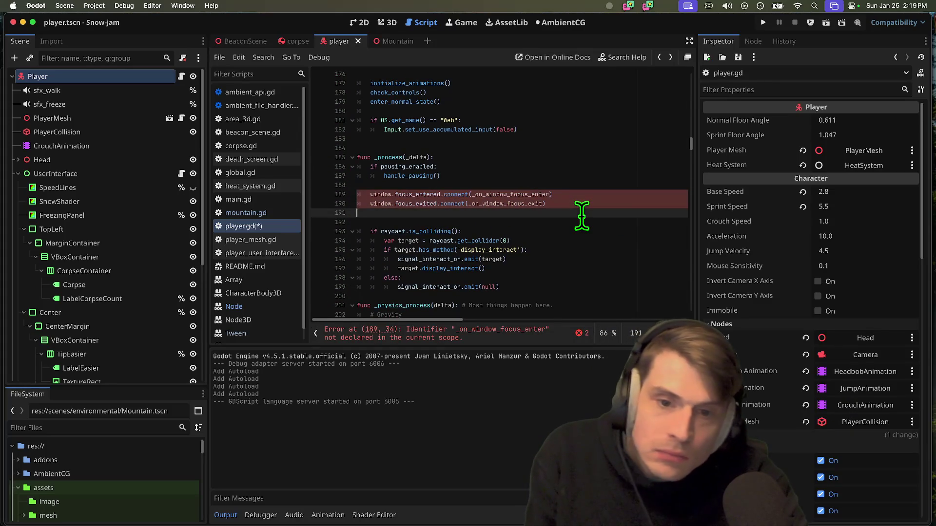
key("BackSpace")
scroll(506, 340, "down", 1)
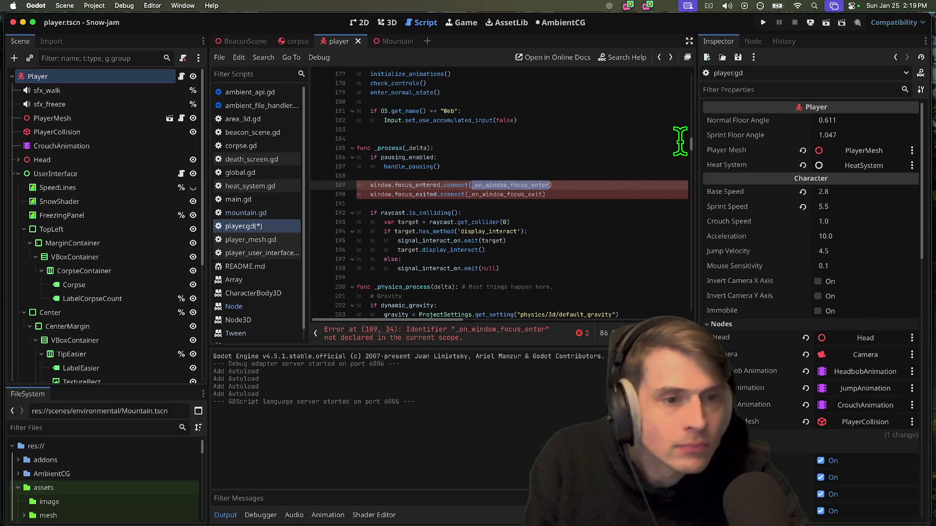
left_click_drag(691, 142, 485, 288)
left_click(494, 295)
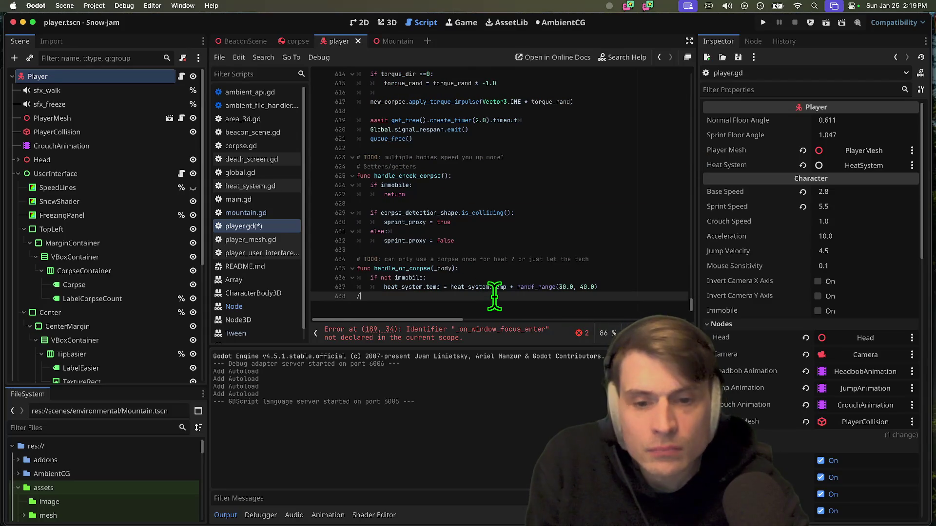
- Add a func _on_window_focus_enter(): stub at the end of player.gd, checking its name against the connection
key("Return")
key("Return")
type("func _on_window_focus_enter")
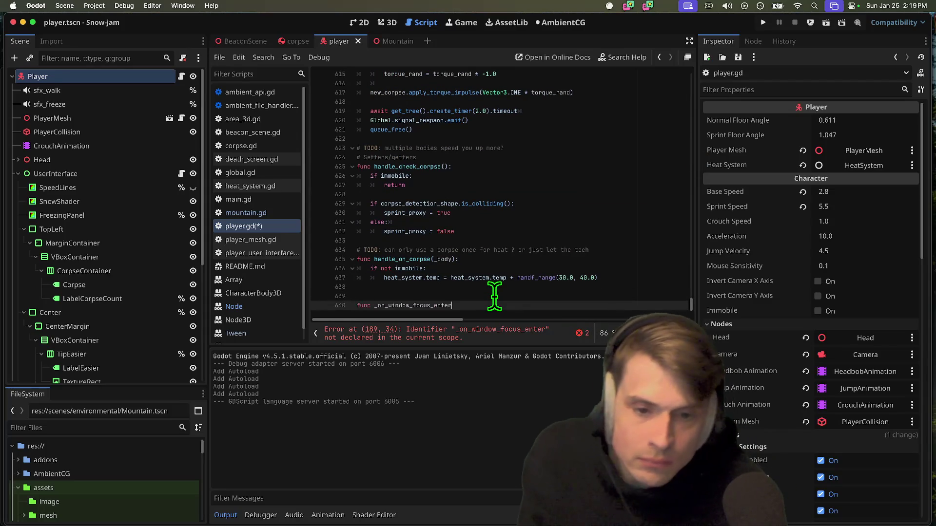
type(":")
key("Return")
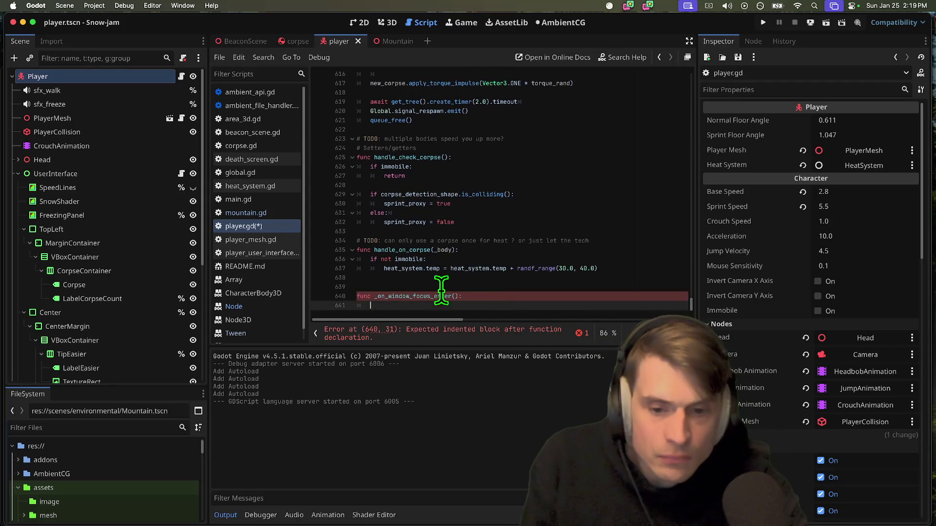
left_click(441, 296, "super")
scroll(572, 101, "up", 1)
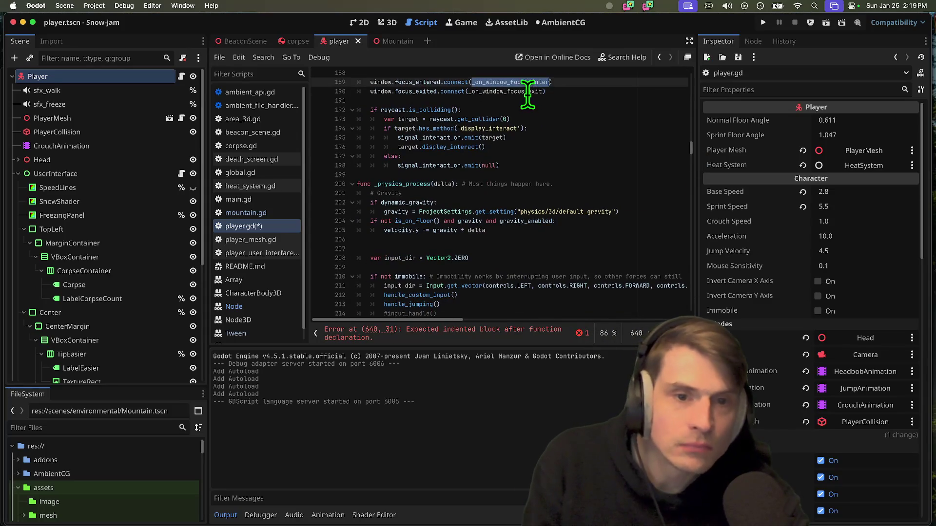
double_click(524, 93)
left_click(485, 82, "super")
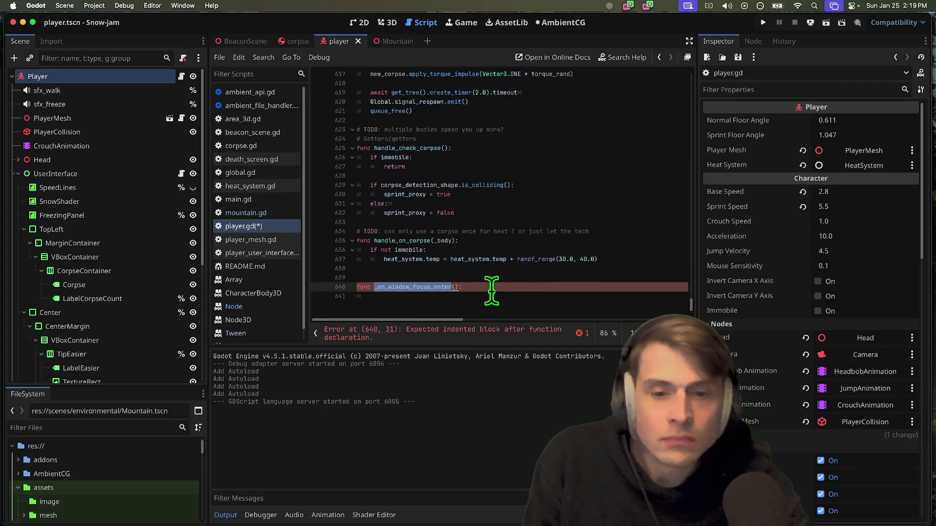
- Add the _on_window_focus_exit() stub below it using the suggested name
key("Return")
key("Return")
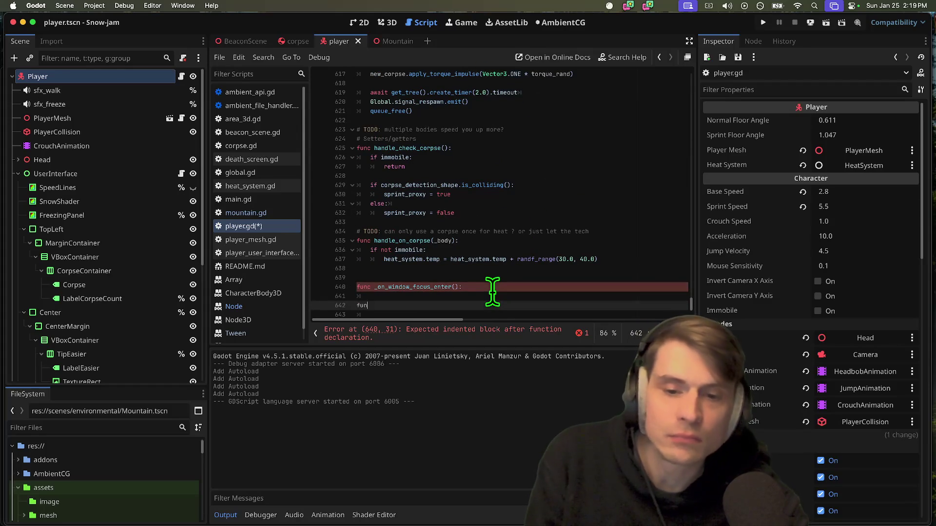
type("__on_window_focus_exit")
key("Return")
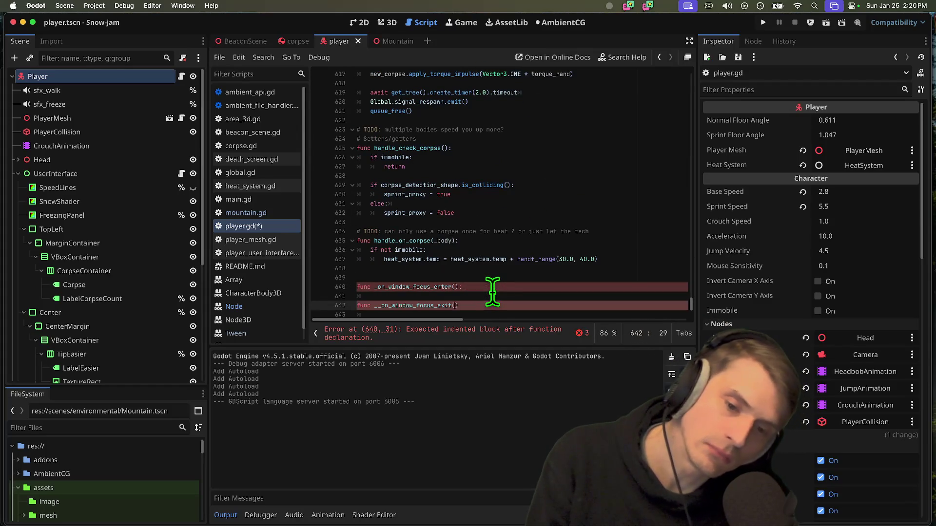
key("super+Tab")
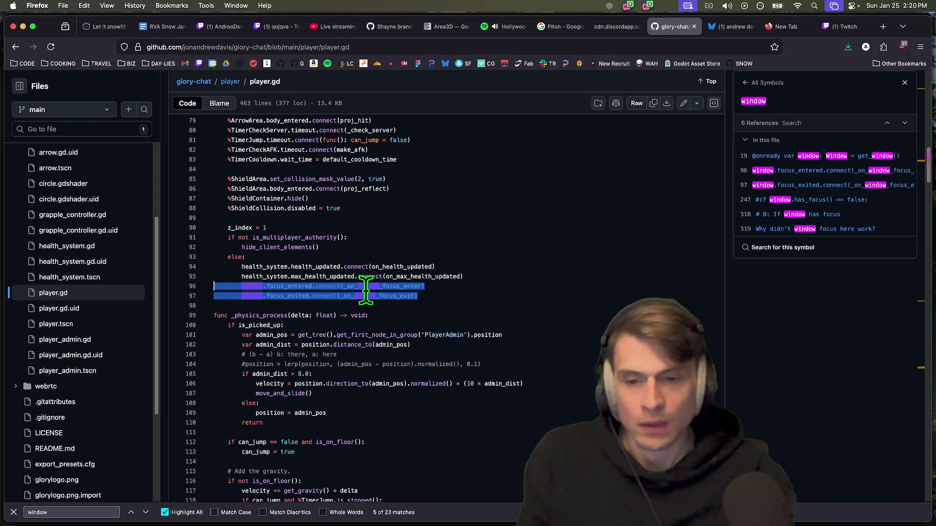
- Copy %LabelAFK.hide() from the reference _on_window_focus_enter into Godot's focus enter function
double_click(375, 287)
key("super+f")
key("Return")
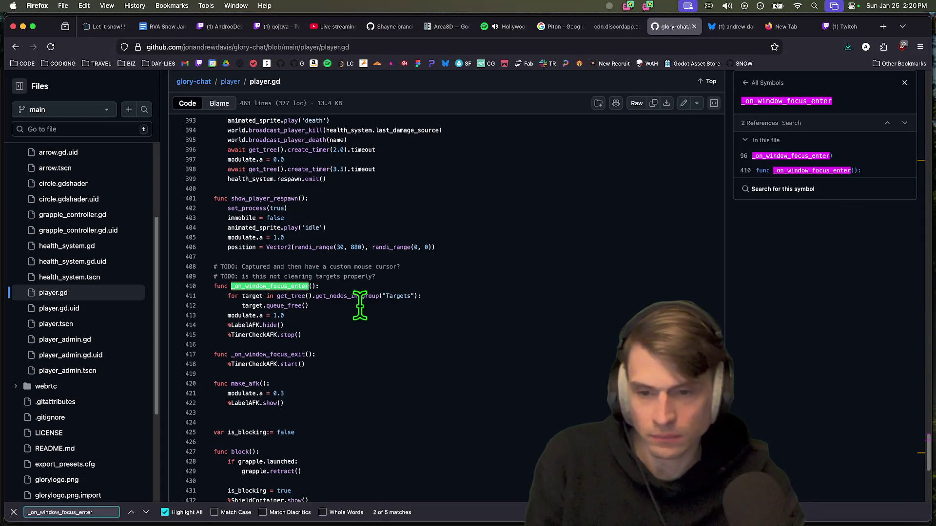
left_click_drag(370, 334, 368, 314)
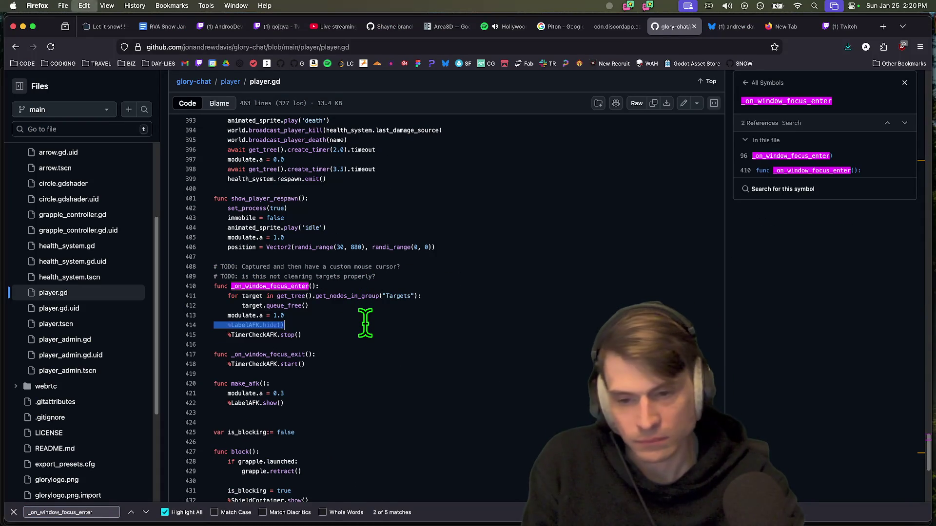
key("super+Tab")
type("%LabelAFK.hide()")
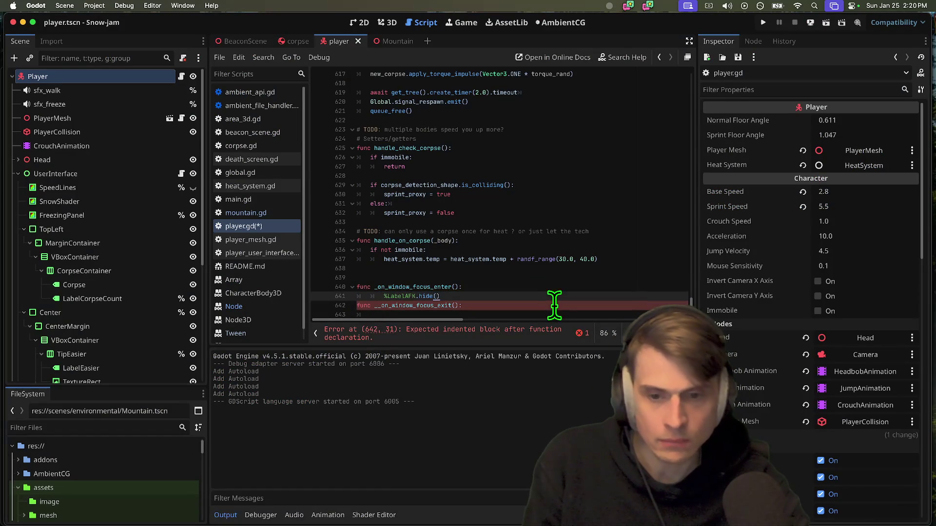
- Fix the indentation of %LabelAFK.hide() and add a blank line before the focus exit function
key("Delete")
key("Down")
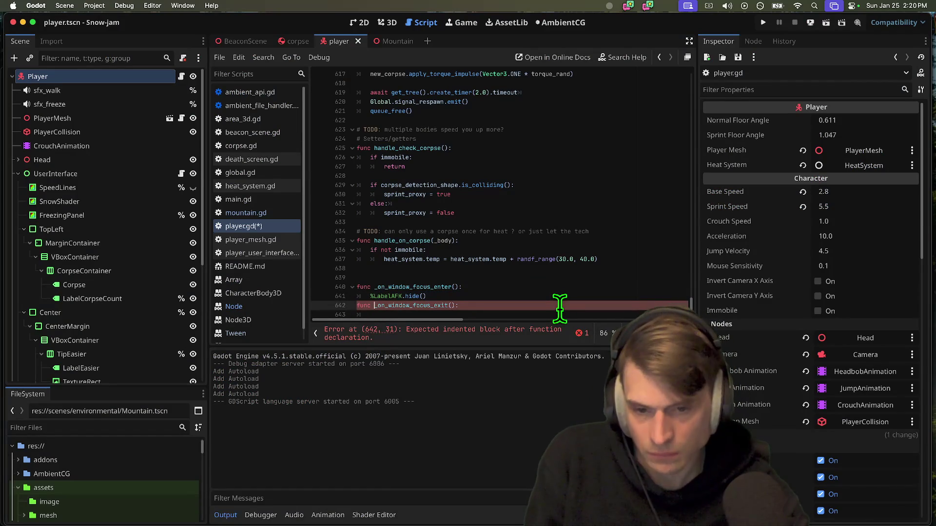
key("super+shift+Return")
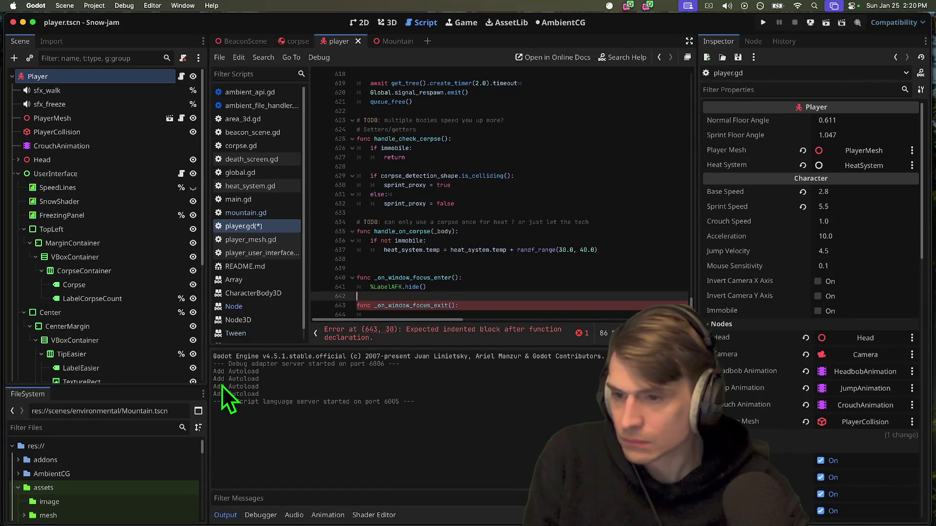
scroll(185, 309, "down", 3)
scroll(147, 330, "down", 6)
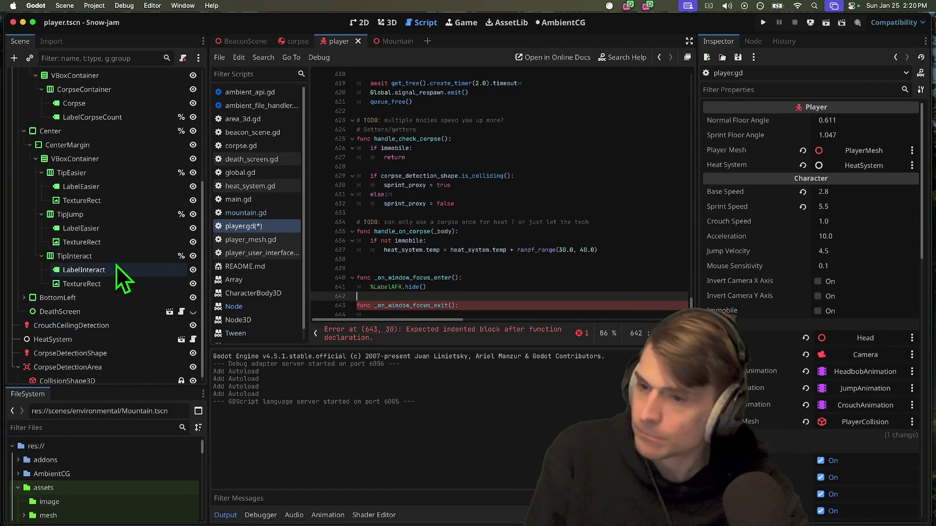
- Duplicate the TipInteract tip in the Scene dock and rename the copy TipFocs
left_click(113, 174)
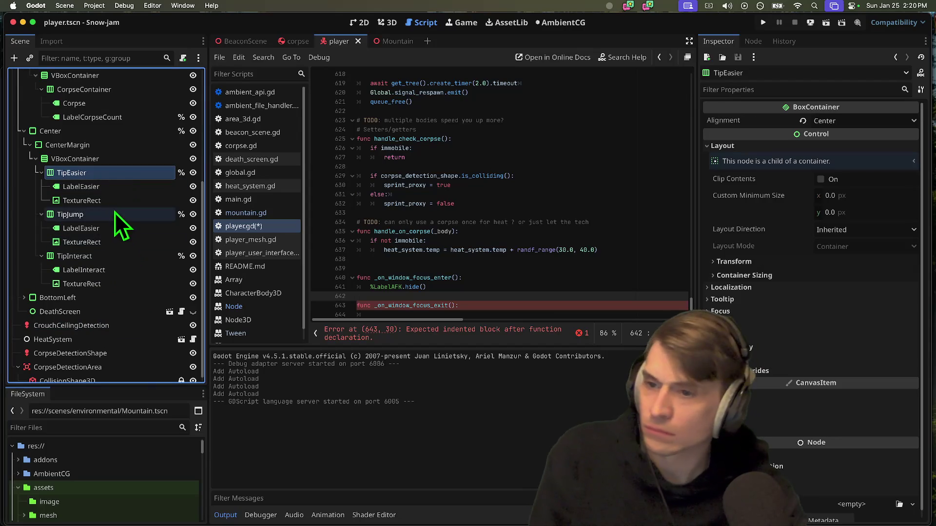
left_click(115, 214)
left_click(132, 160)
left_click(127, 171)
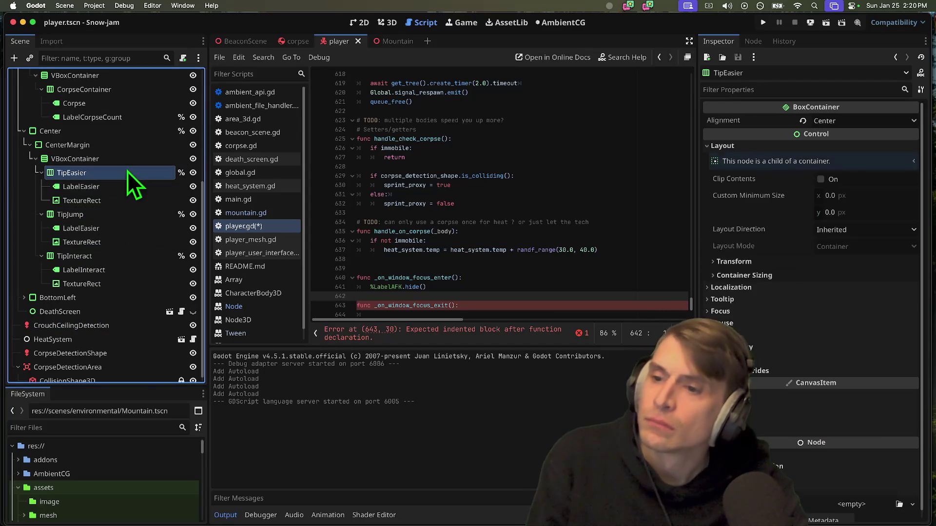
left_click(115, 259)
key("super+d")
double_click(106, 300)
type("Tip Focus")
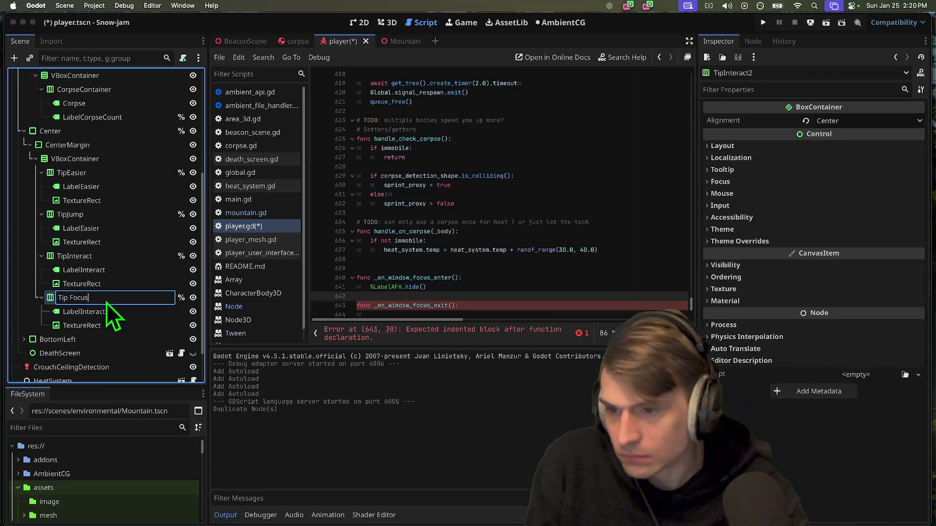
key("BackSpace")
key("BackSpace")
key("BackSpace")
type("Focs")
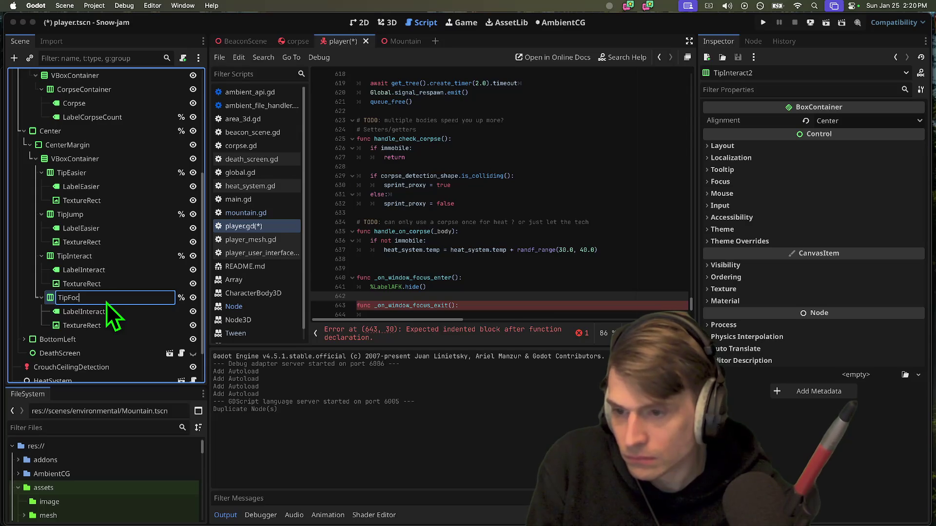
key("Return")
left_click(108, 324)
- Make the TipFocs icon texture unique to this tip
left_click(860, 132)
left_click(865, 131)
left_click(873, 130)
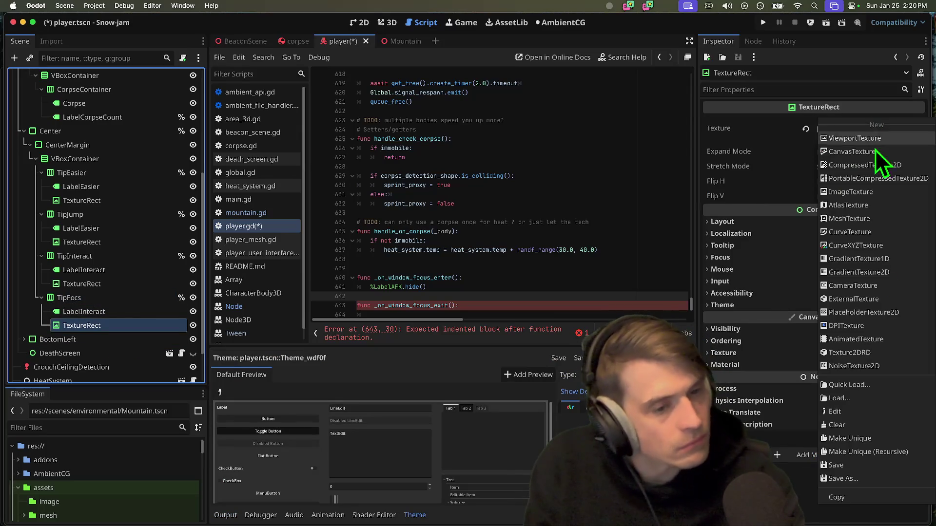
left_click(889, 441)
left_click(918, 130)
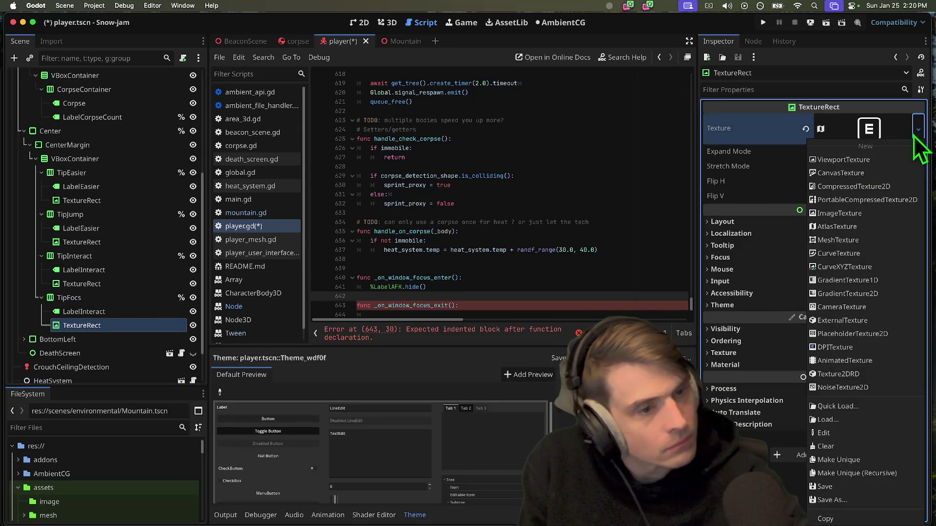
left_click(878, 202)
- Move the icon's atlas region to the mouse graphic at 64, 64 in the Edit Region dialog
left_click(873, 134)
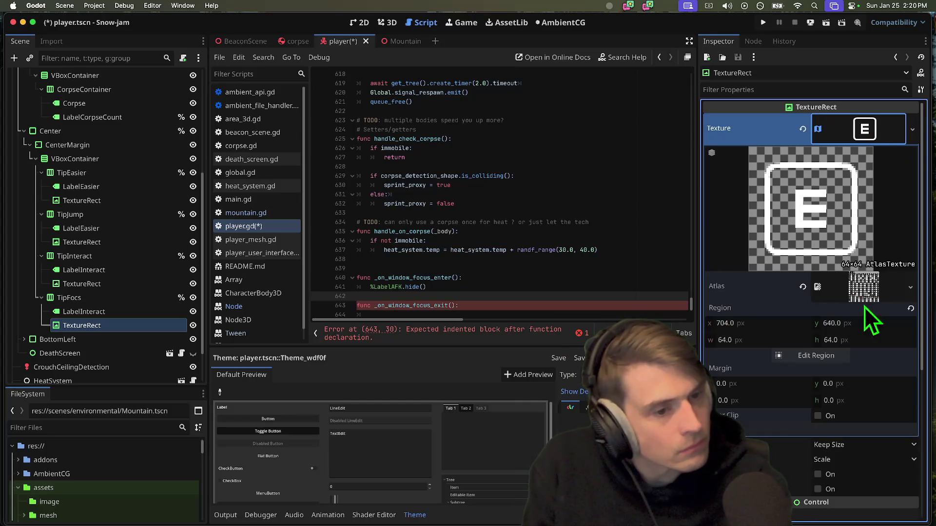
left_click(824, 354)
scroll(585, 298, "down", 2)
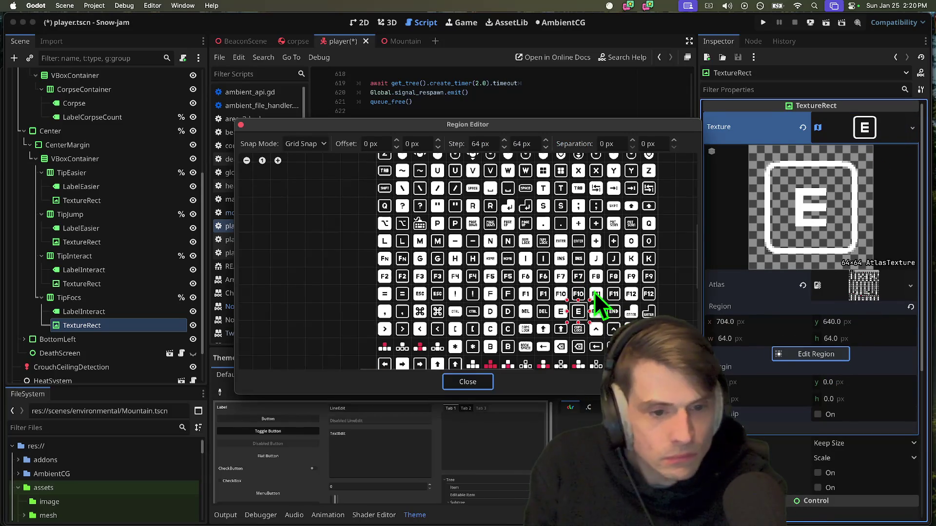
scroll(595, 303, "up", 2)
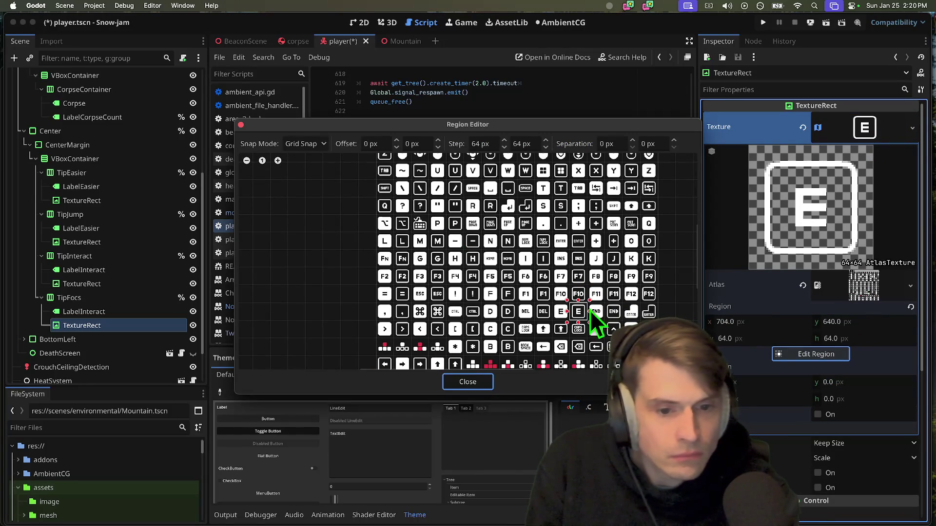
scroll(545, 248, "down", 3)
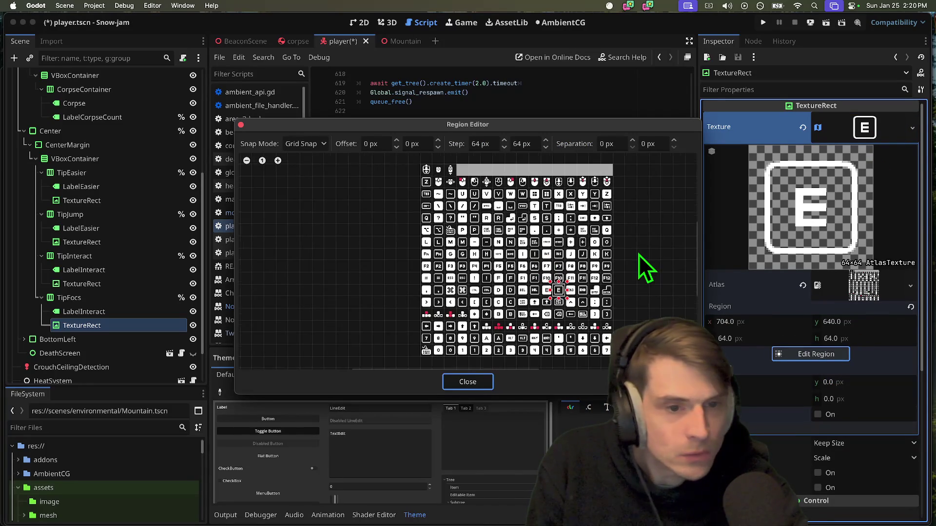
scroll(629, 337, "up", 1)
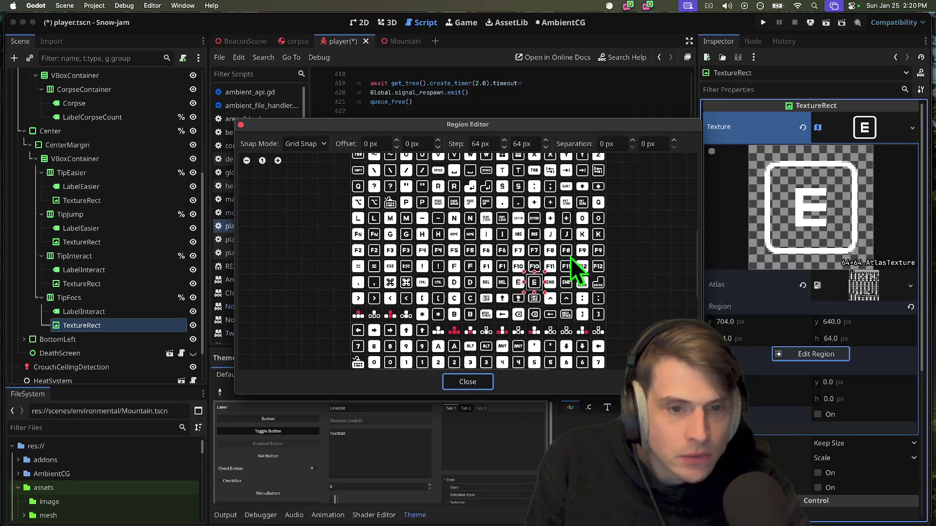
scroll(570, 229, "up", 3)
scroll(574, 280, "down", 1)
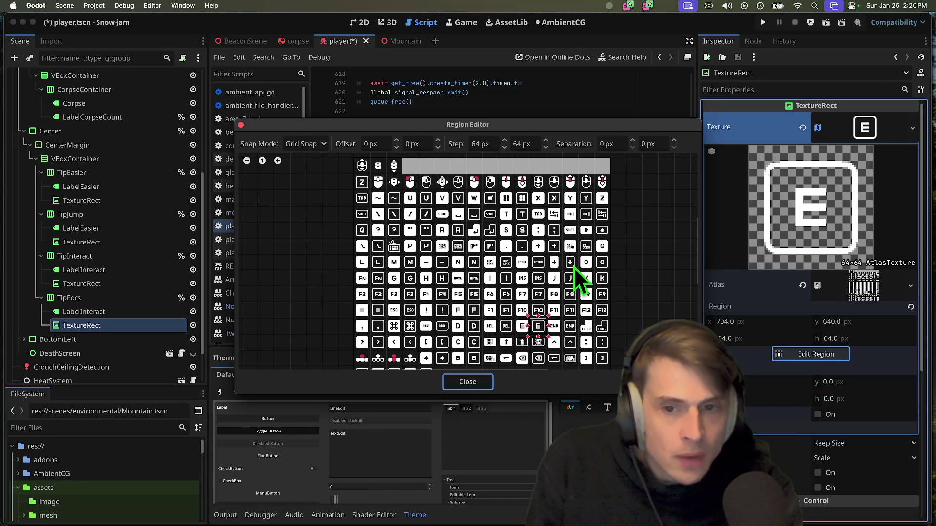
left_click(376, 183)
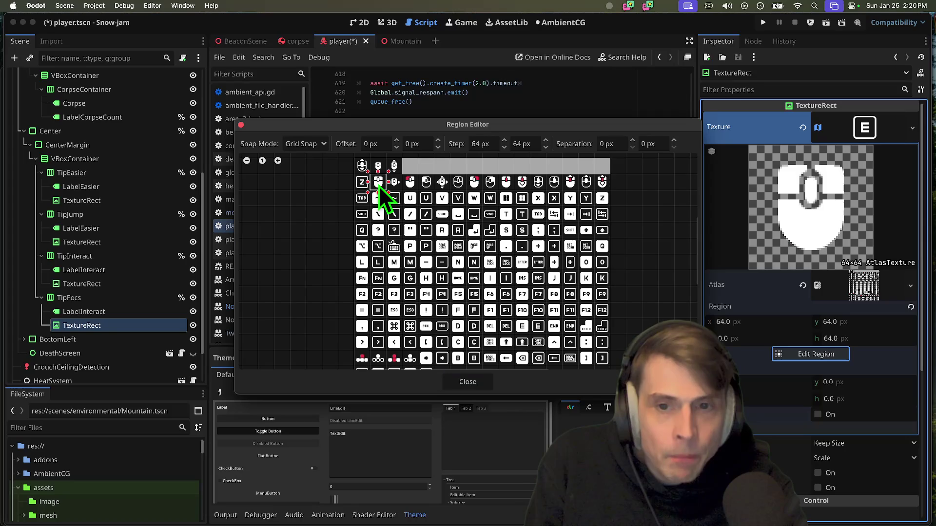
left_click(477, 381)
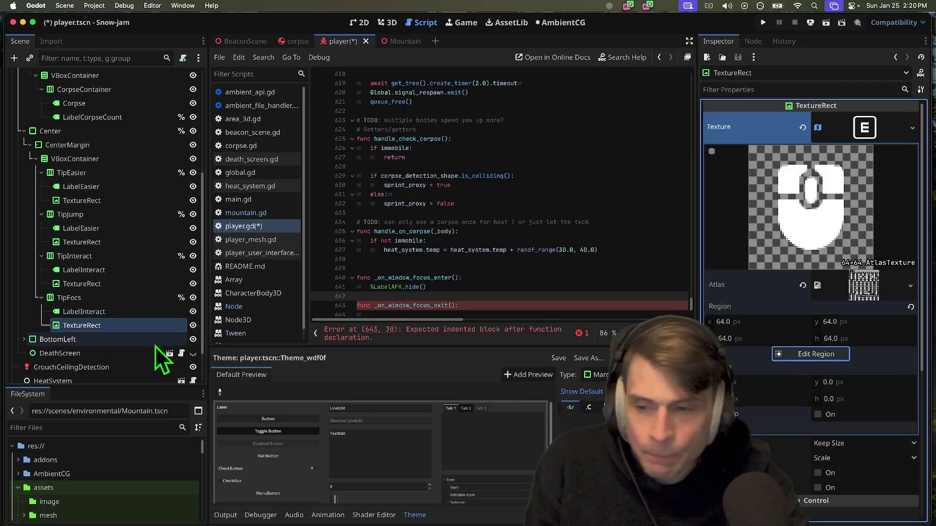
- Change the TipFocs label's text from Interact to 'Focus'
left_click(130, 311)
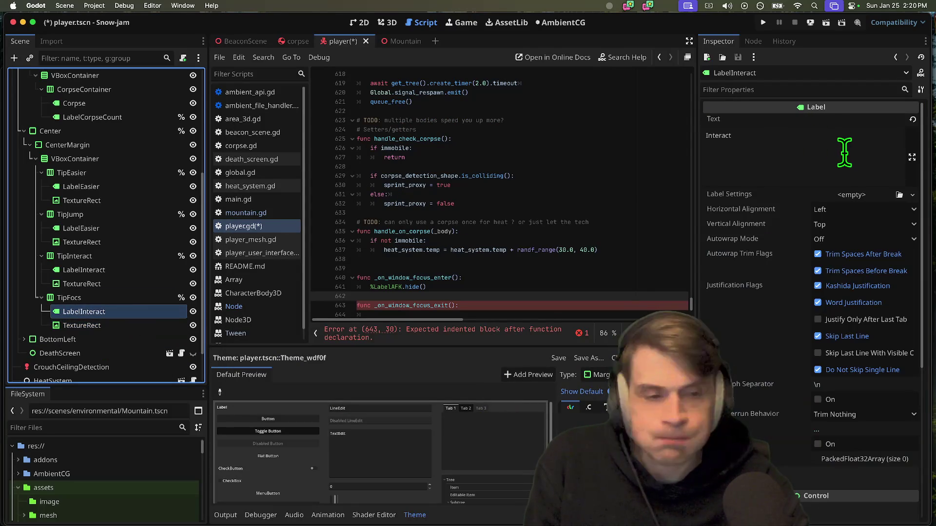
double_click(786, 175)
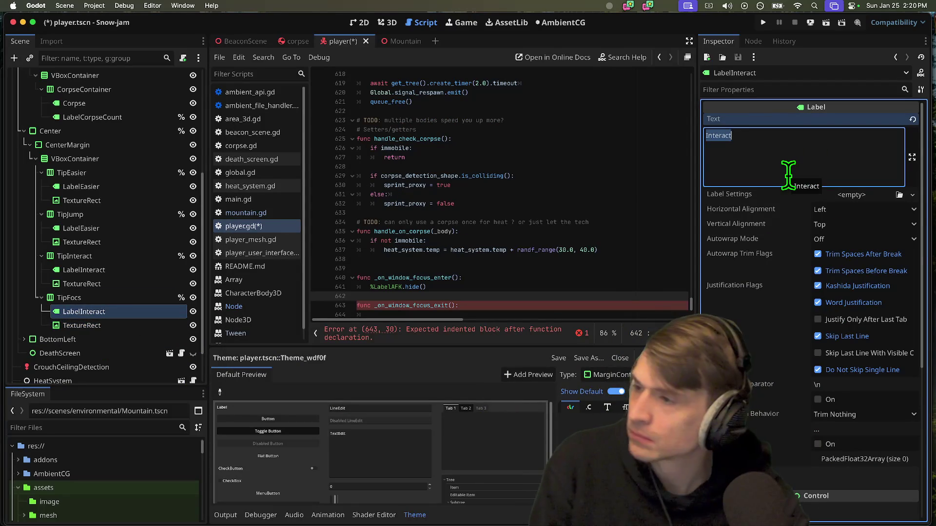
type("Focus")
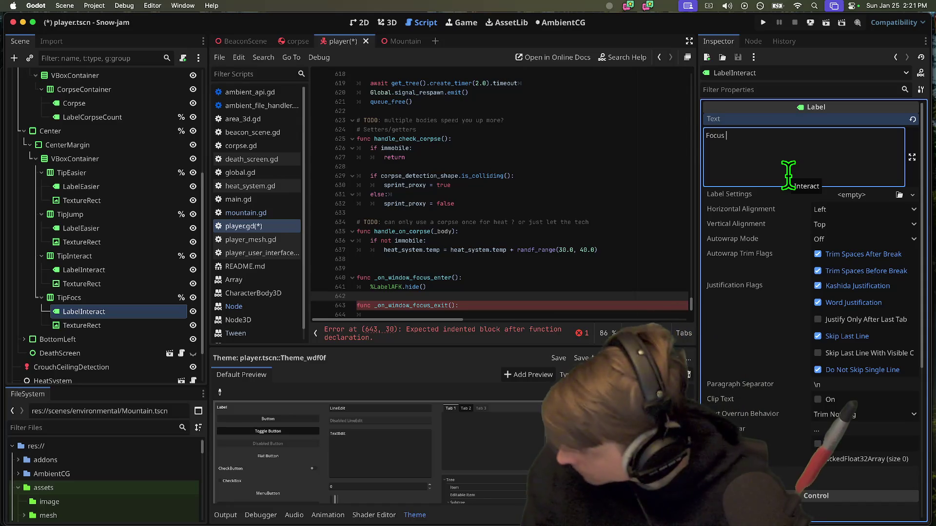
left_click(114, 312)
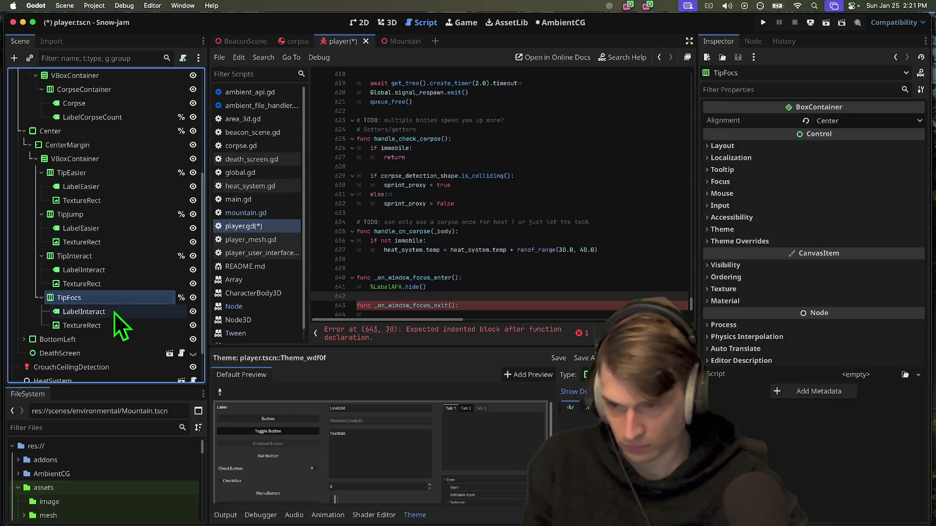
- In the 2D view, duplicate the Focus tip's mouse icon TextureRect with Ctrl+D
left_click(363, 22)
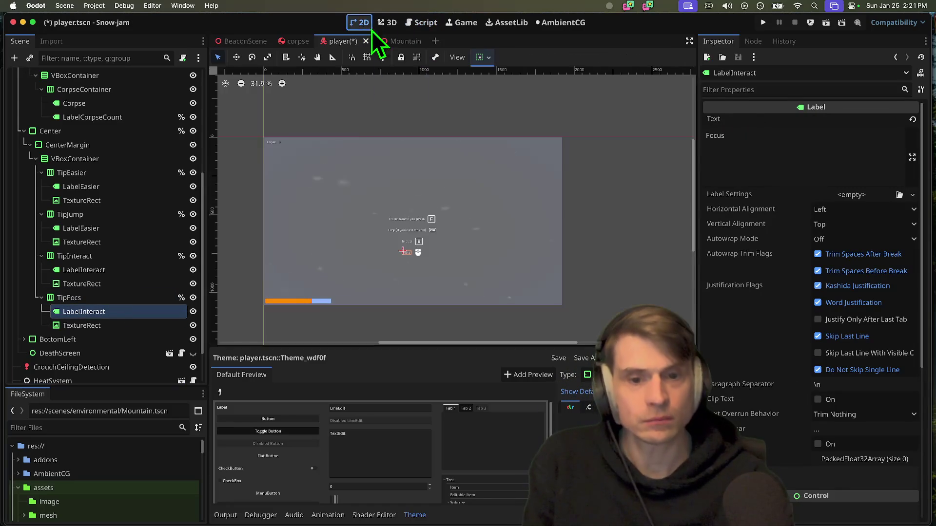
scroll(425, 209, "up", 5)
scroll(396, 238, "down", 2)
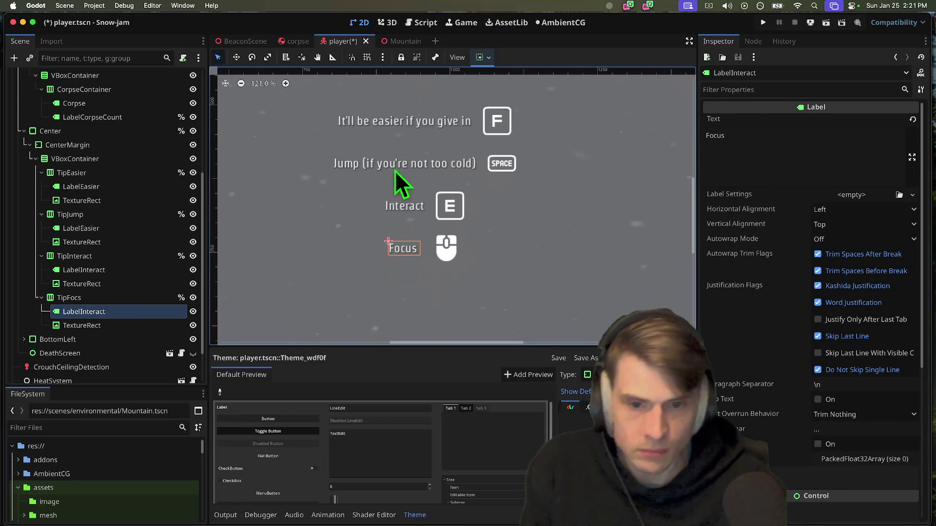
left_click(441, 251)
left_click(75, 324)
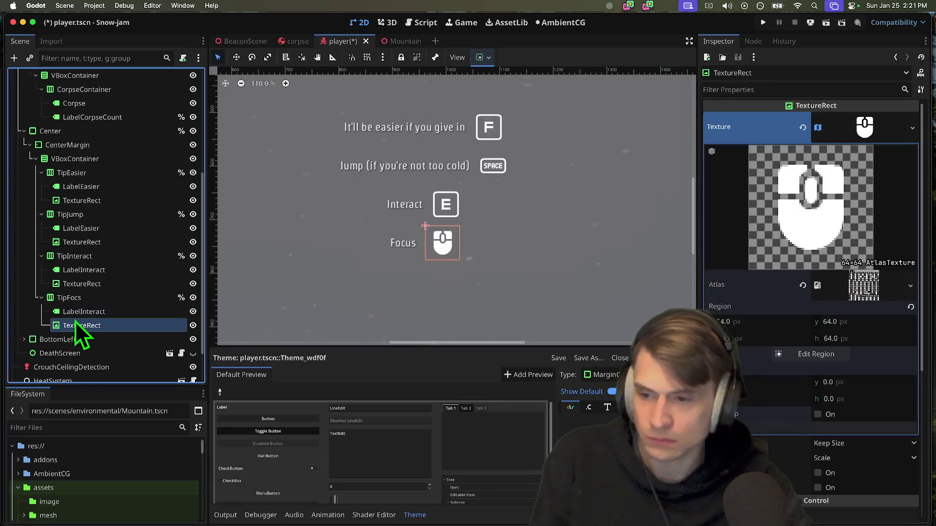
key("Up")
key("Up")
key("Down")
key("Down")
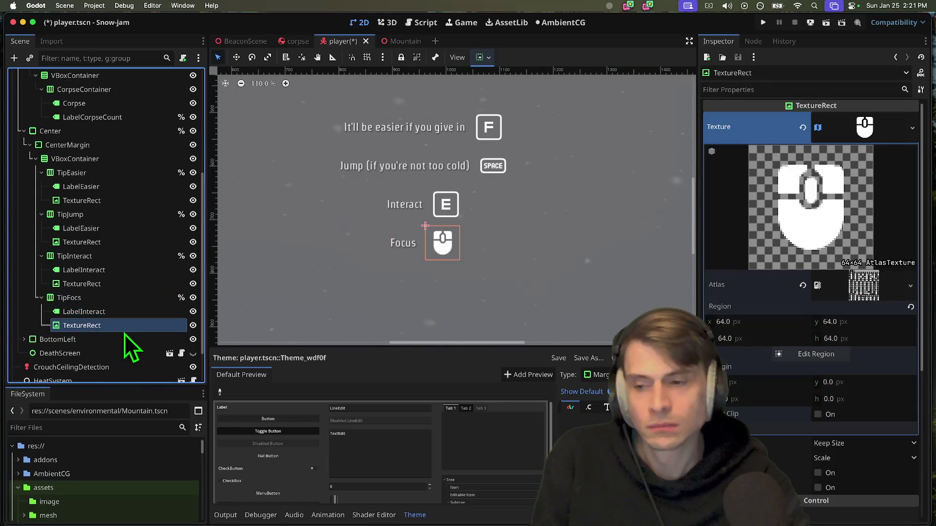
key("ctrl+d")
left_click(918, 129)
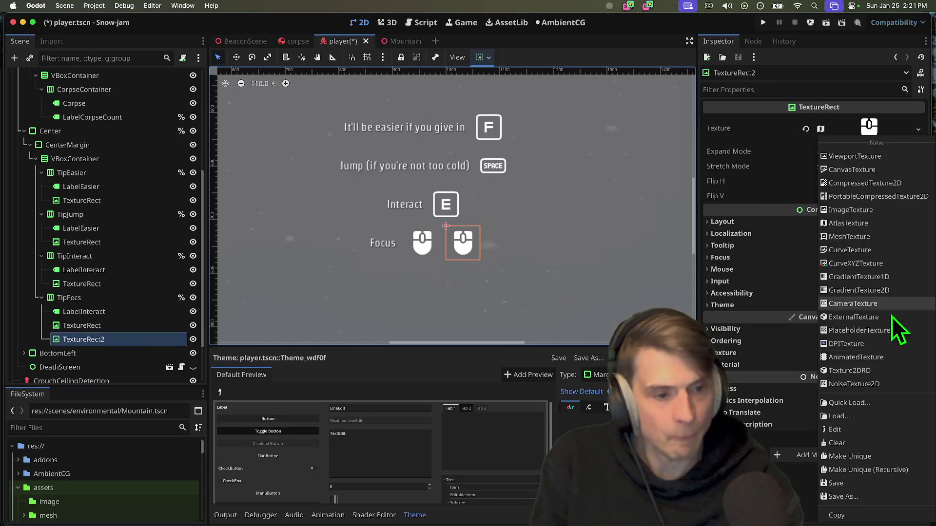
- Make the copied icon's texture unique and set its atlas region to the TAB key graphic
left_click(858, 463)
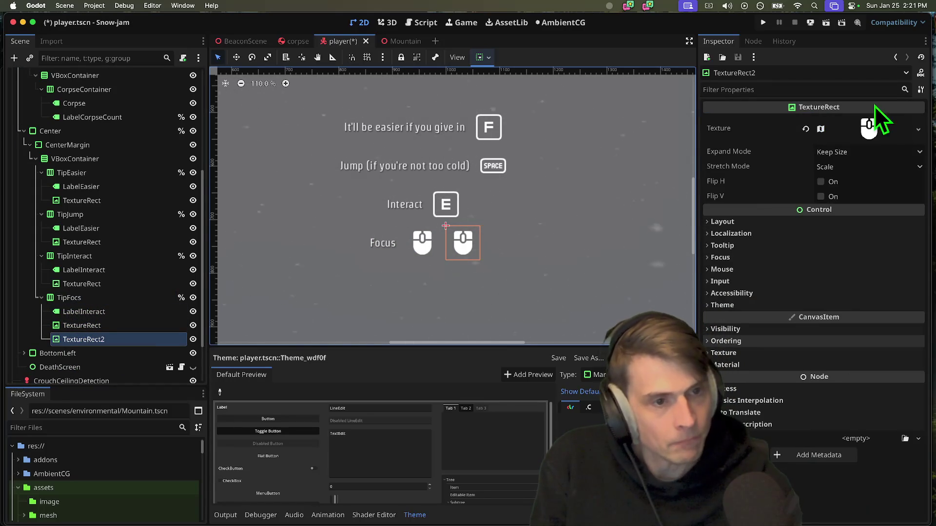
left_click(876, 130)
right_click(865, 266)
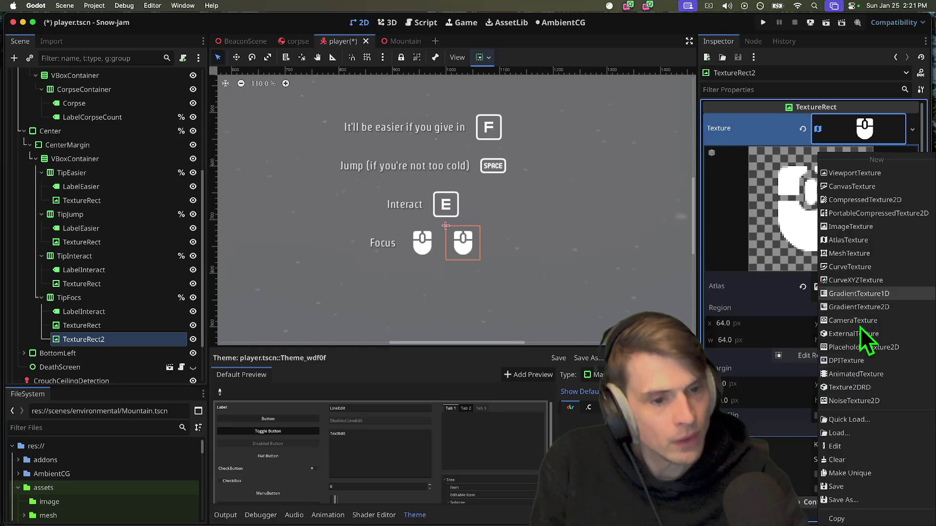
left_click(844, 473)
left_click(839, 359)
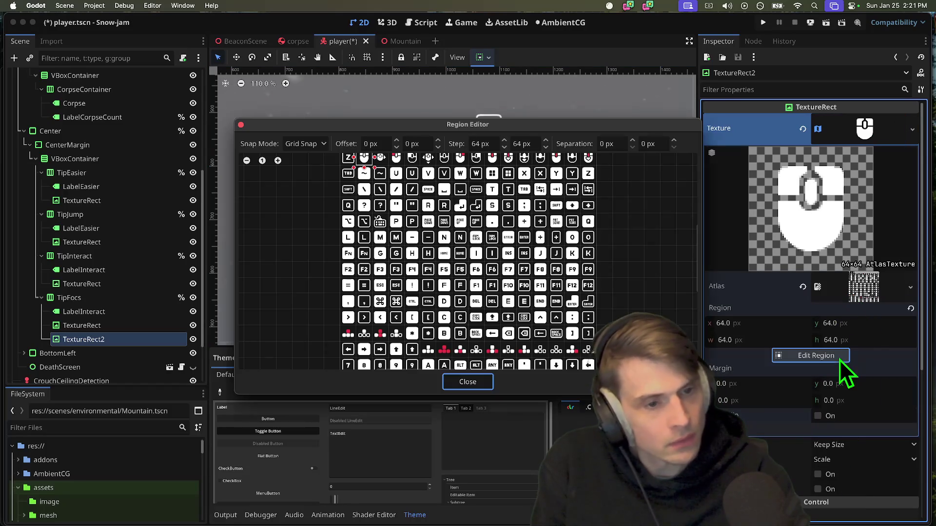
scroll(682, 255, "down", 5)
scroll(663, 272, "up", 3)
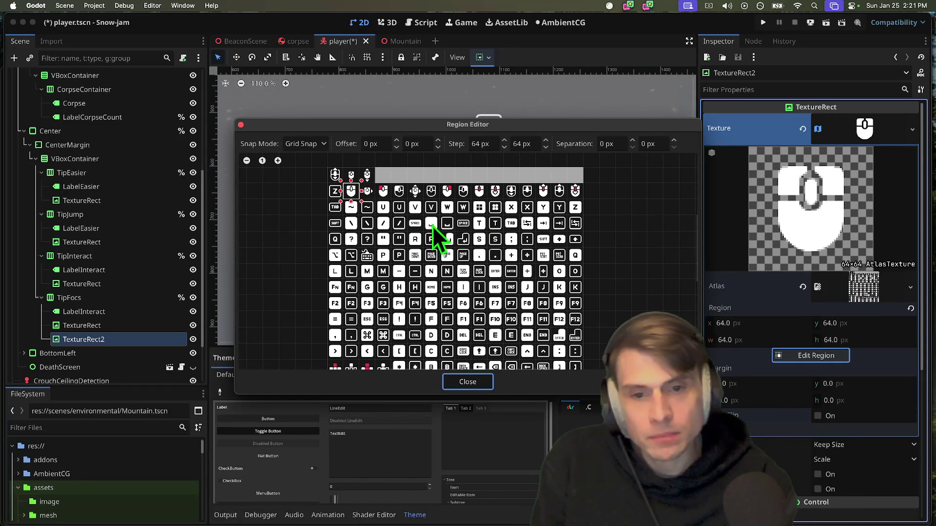
left_click(506, 225)
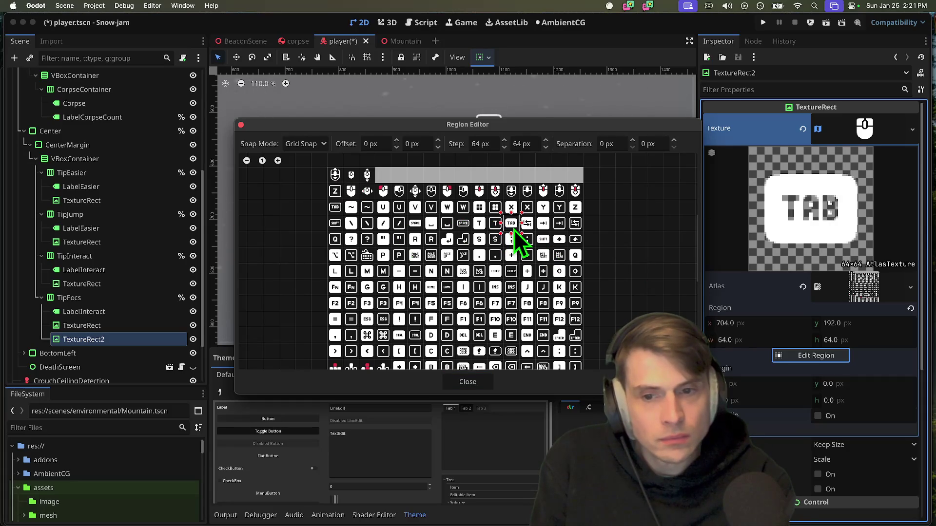
left_click(335, 209)
left_click(471, 388)
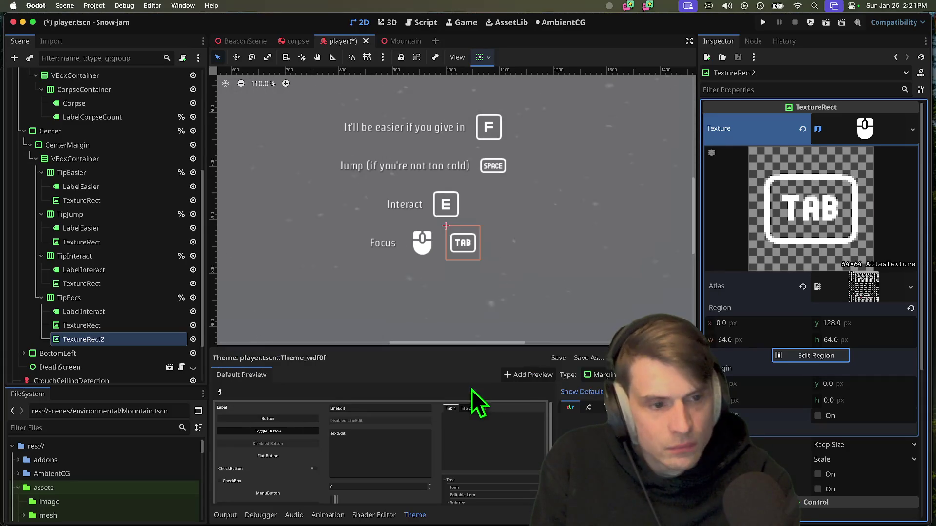
left_click(571, 282)
- Save the player scene and select the TipFocs container node
scroll(570, 283, "up", 3)
key("super+s")
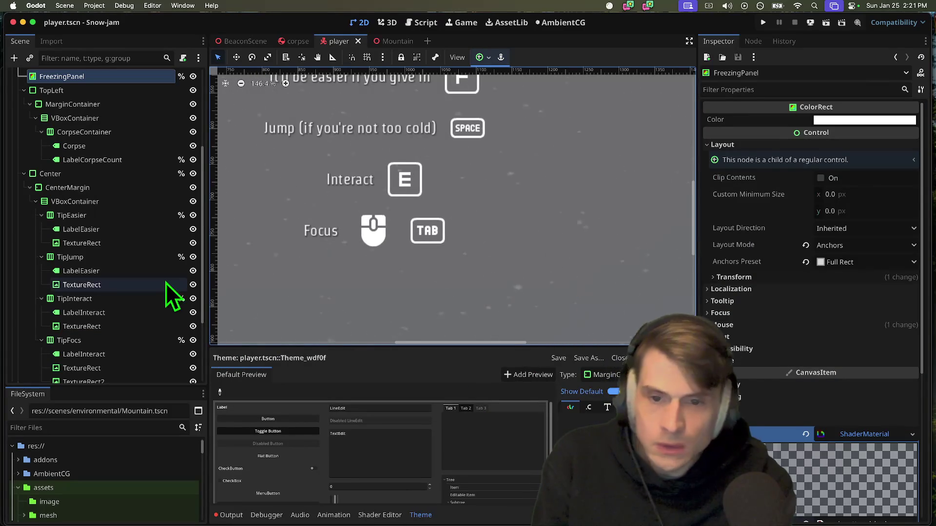
scroll(97, 360, "down", 3)
left_click(146, 286)
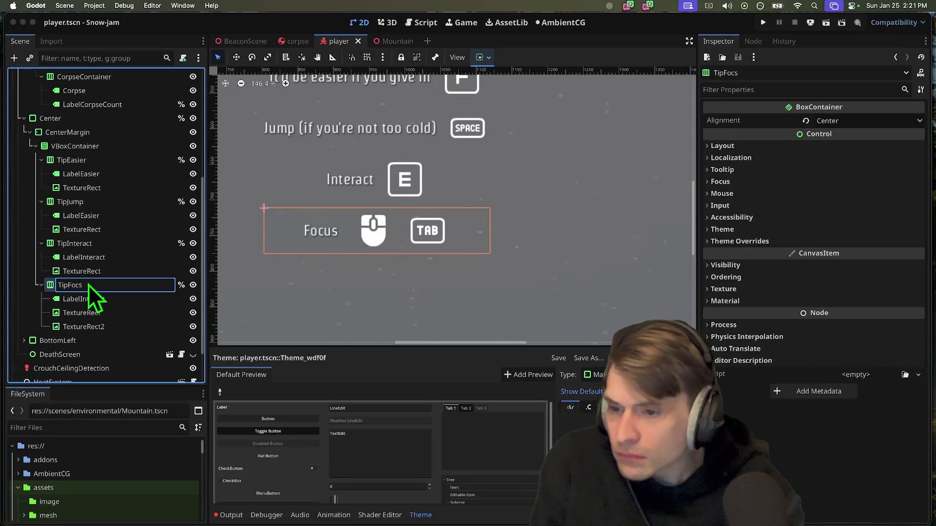
- Rename the TipFocs node to TipFocus and save the scene
type("us")
key("Return")
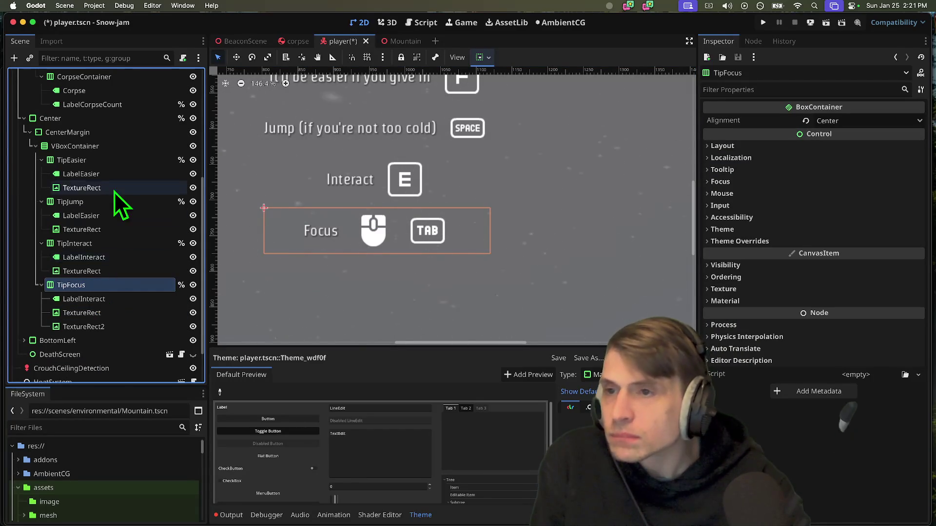
scroll(114, 194, "up", 10)
key("ctrl+s")
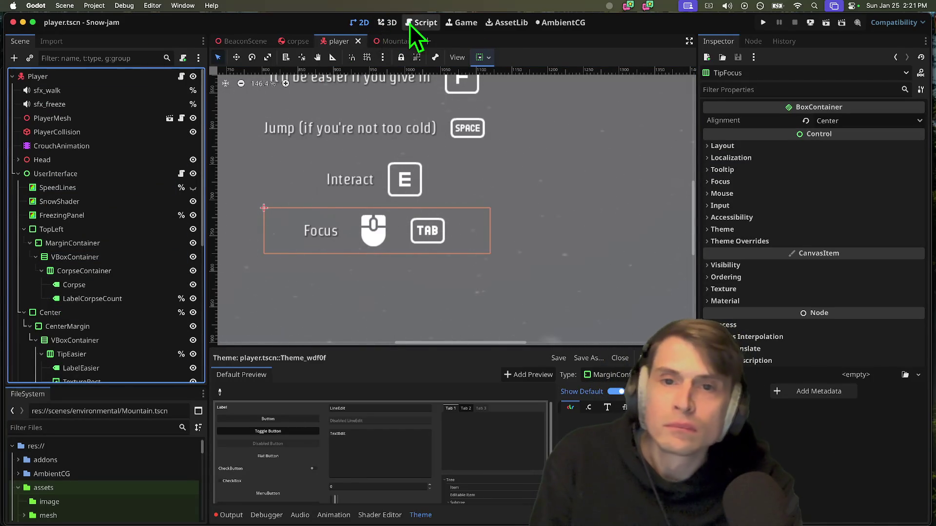
- In the player script, remove the LabelAFK hide line
left_click(420, 22)
scroll(522, 302, "down", 1)
left_click(520, 296)
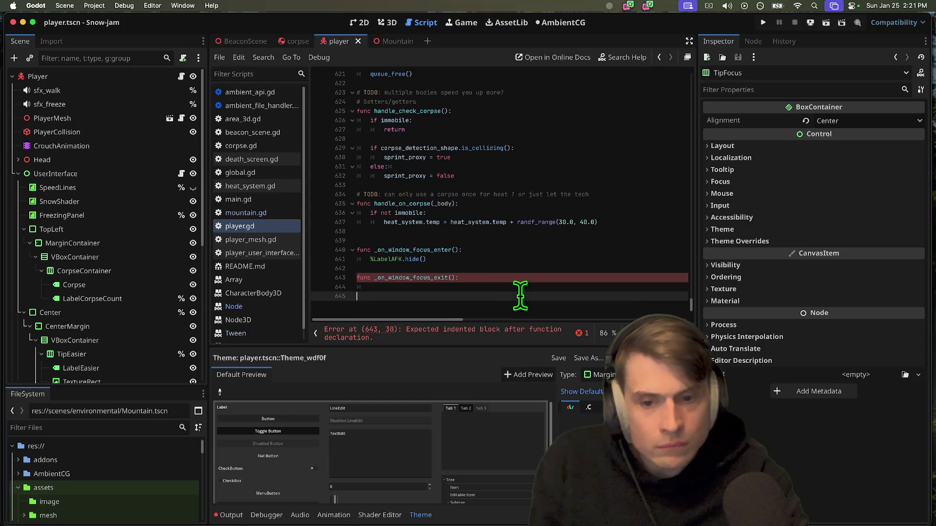
left_click(375, 259)
key("ctrl+x")
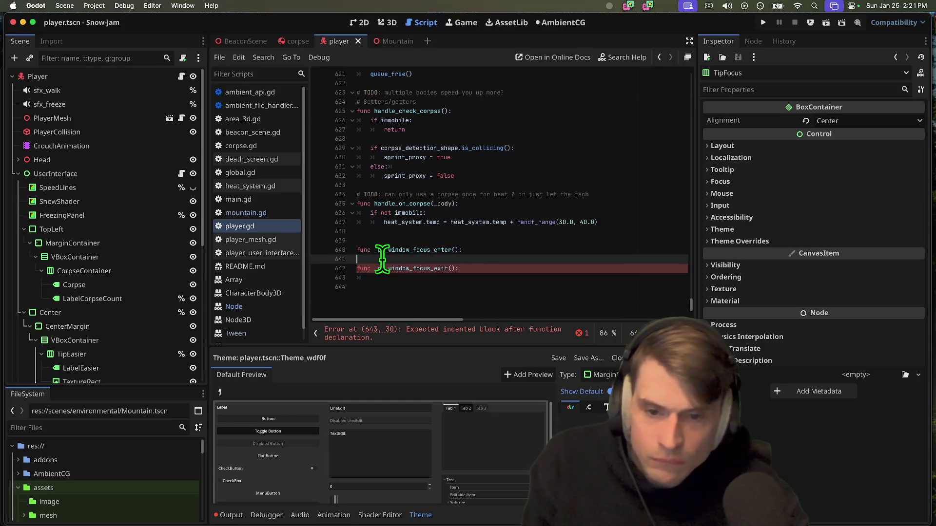
- Add %TipFocus.show() to the _on_window_focus_exit handler
left_click(465, 302)
scroll(48, 346, "down", 5)
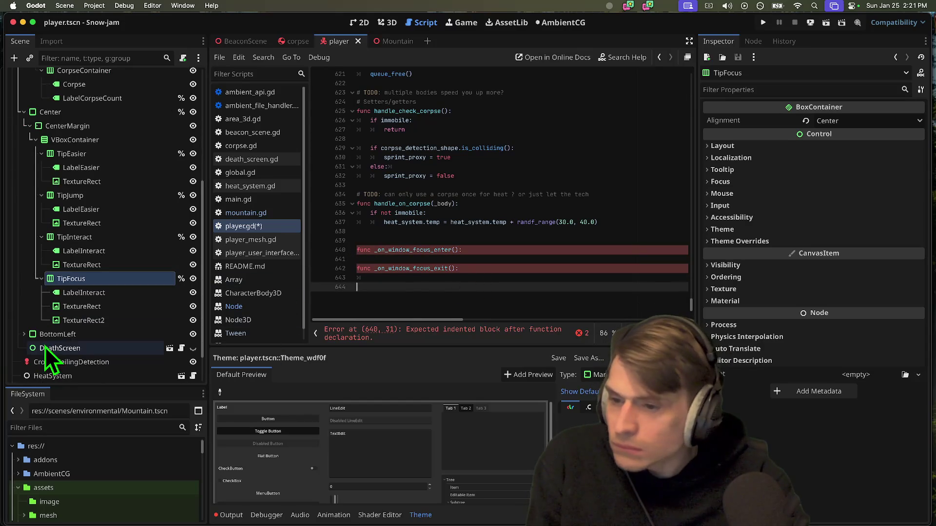
mouse_move(71, 307)
left_mouse_down()
mouse_move(455, 240)
mouse_move(487, 277)
left_mouse_up()
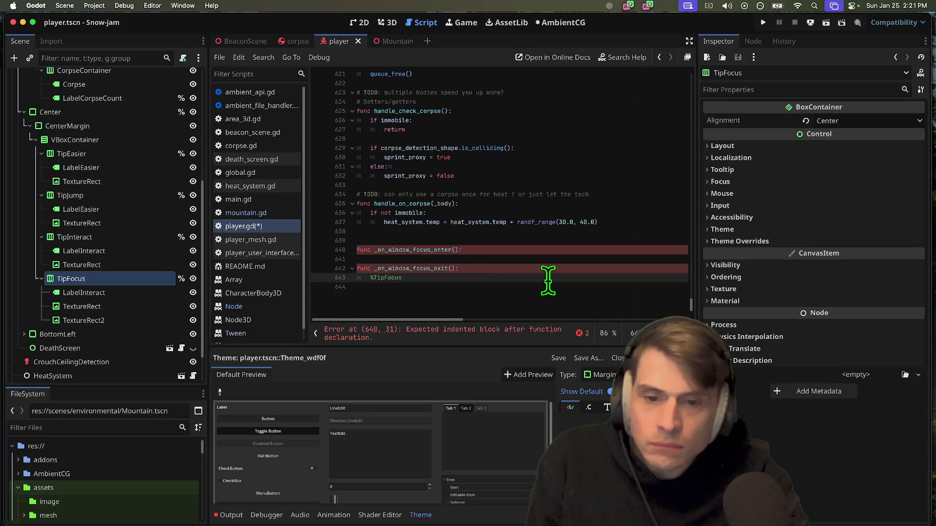
key("ctrl+z")
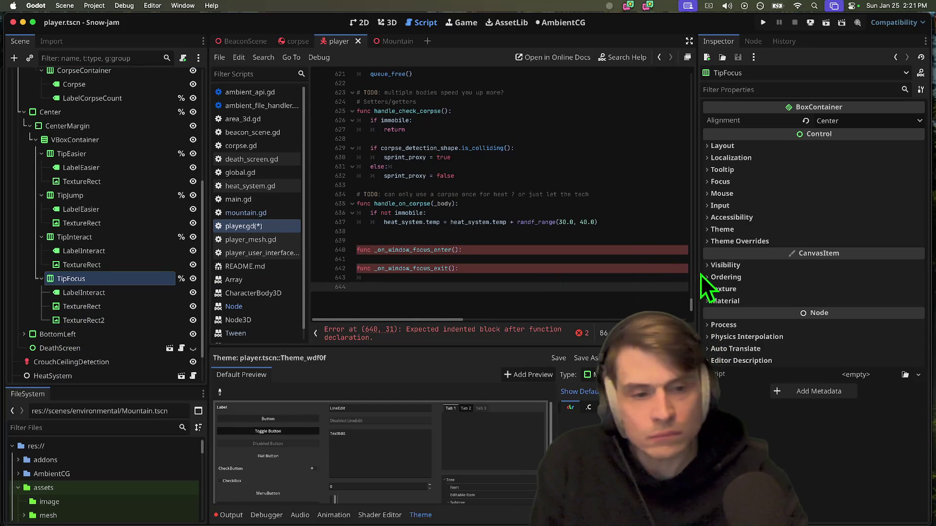
left_click_drag(691, 306, 702, 50)
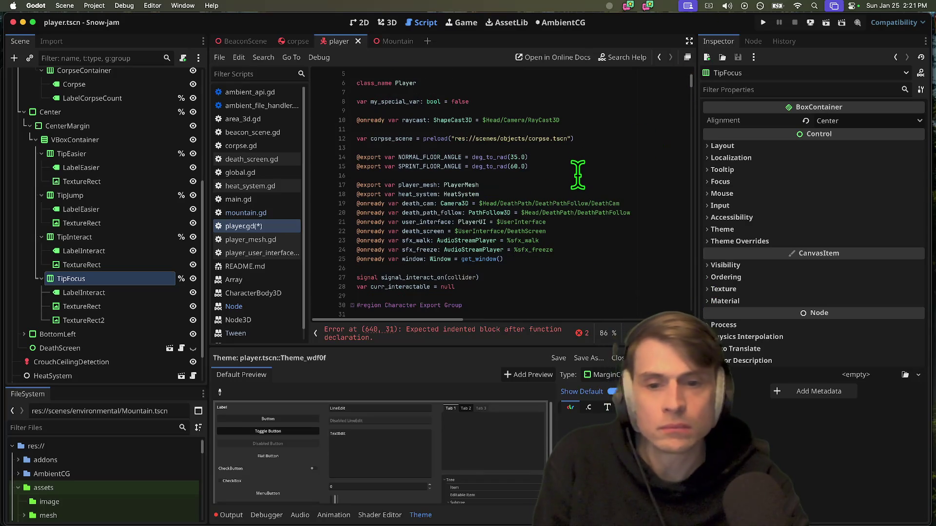
scroll(578, 175, "down", 20)
mouse_move(73, 278)
left_mouse_down()
mouse_move(105, 293)
mouse_move(507, 313)
mouse_move(508, 299)
left_mouse_up()
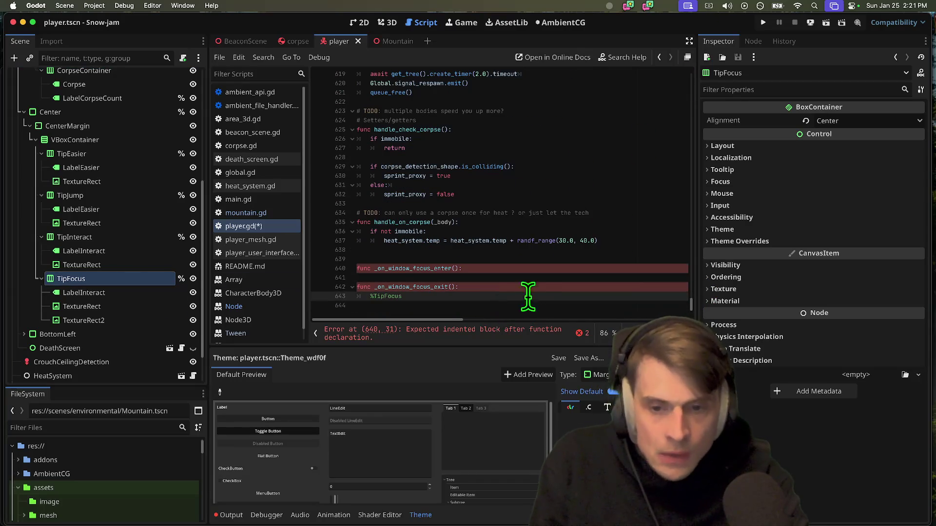
type("show(")
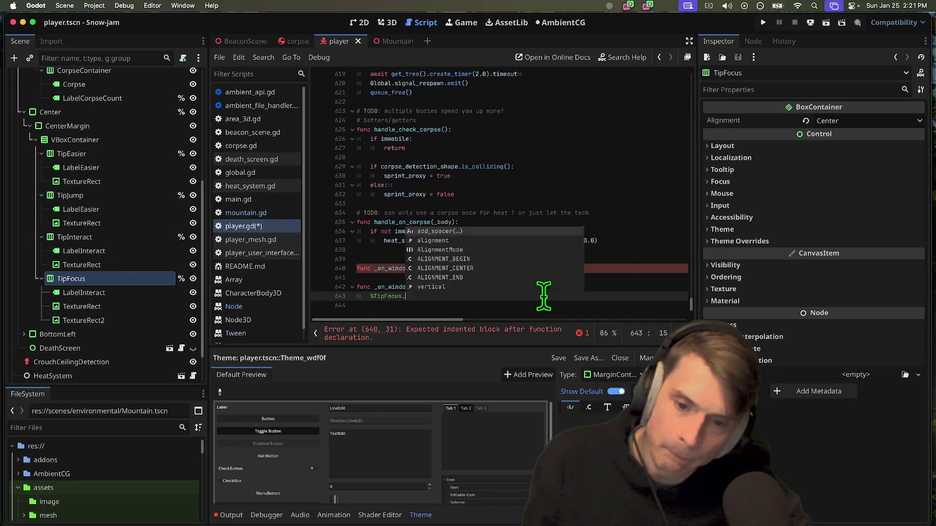
key("Escape")
- Copy the line into _on_window_focus_enter and change it to %TipFocus.hide()
triple_click(532, 295)
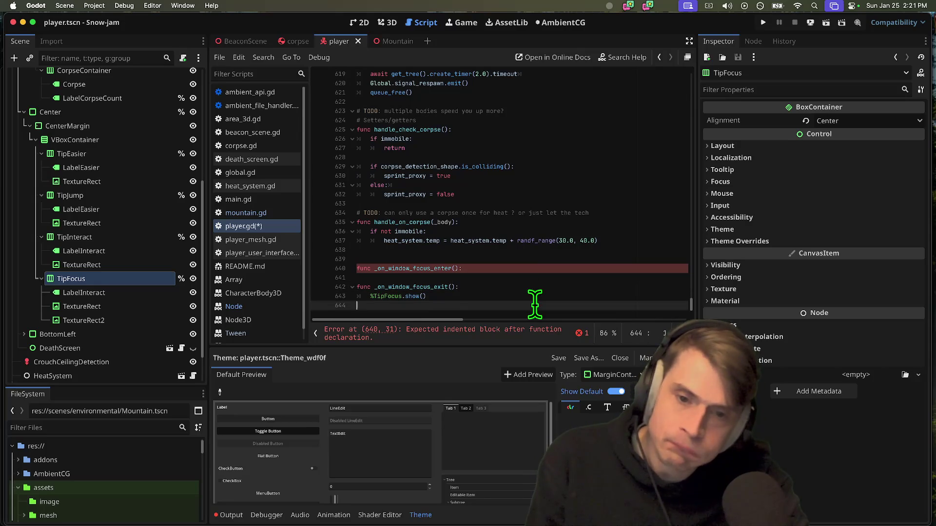
key("cmd+c")
left_click(551, 278)
key("cmd+v")
left_click(414, 276)
double_click(411, 269)
double_click(402, 276)
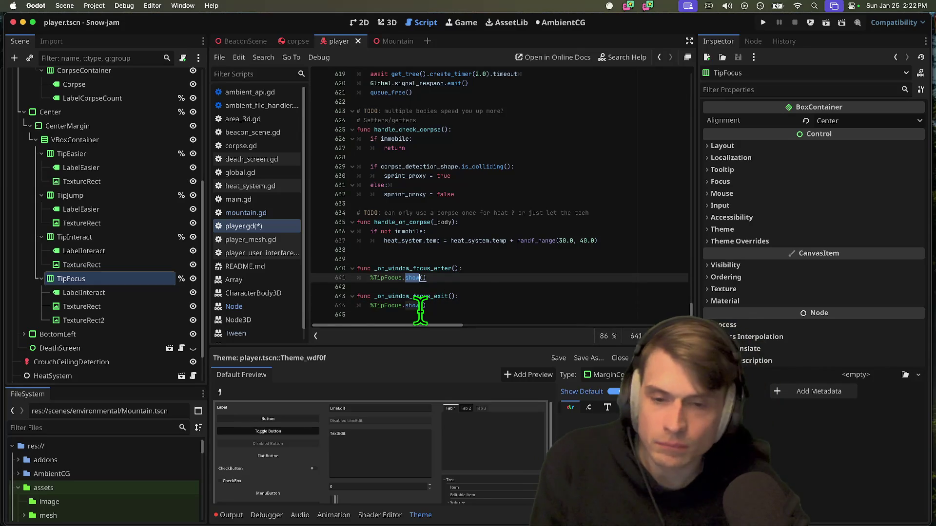
left_click(608, 259)
- Save, test-run and stop the game, then delete an extra blank line
key("cmd+s")
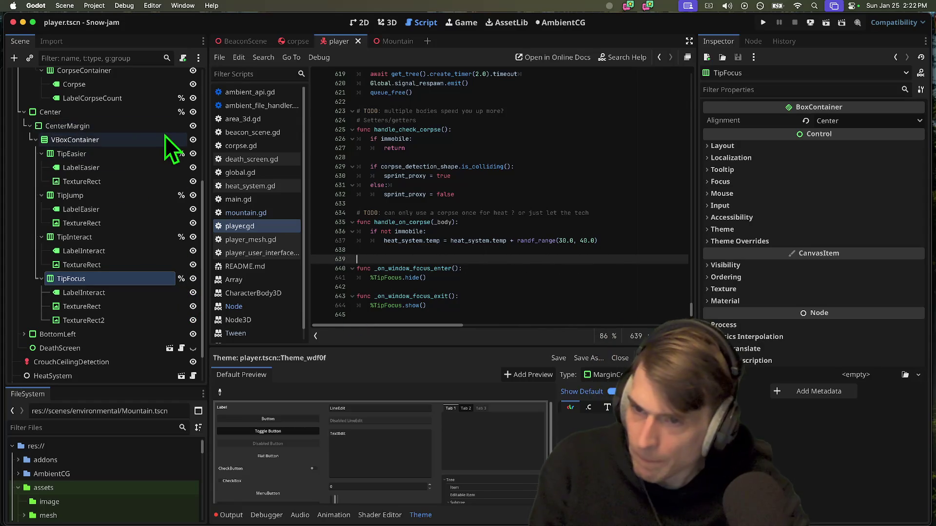
key("super+b")
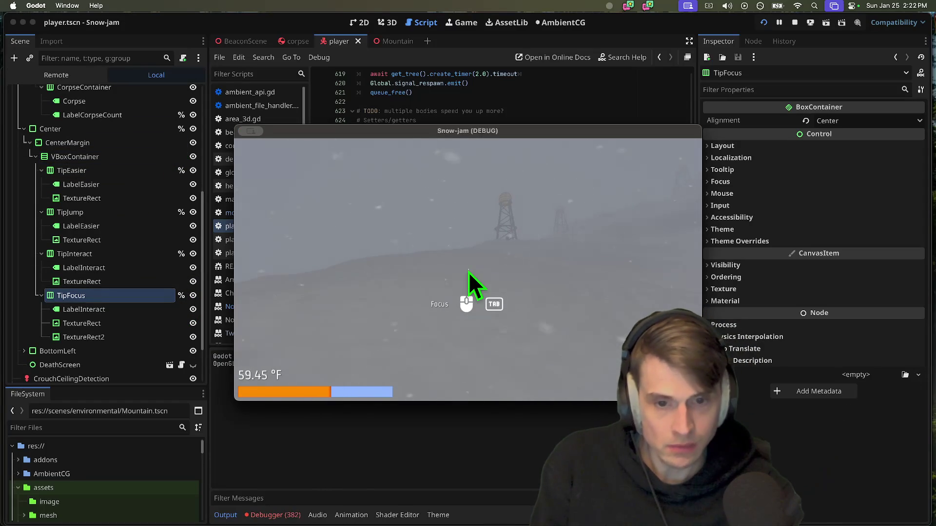
key("super+q")
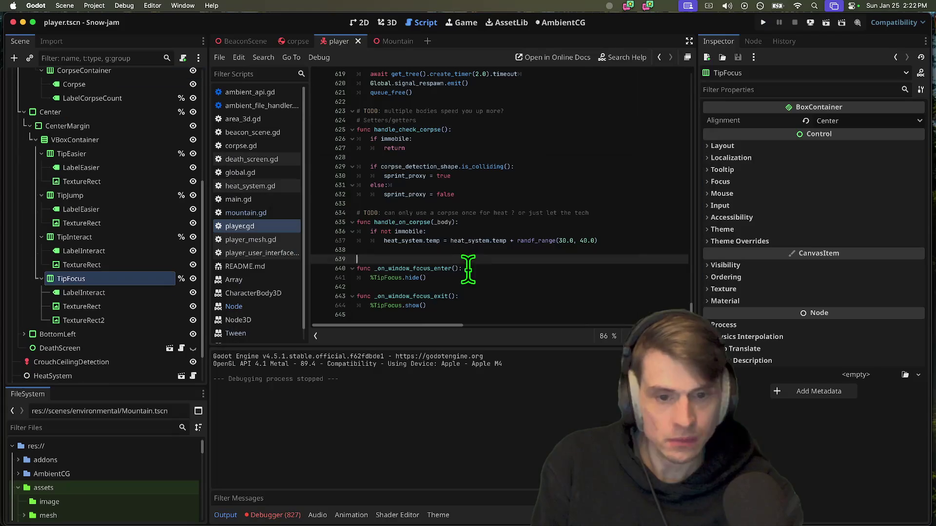
left_click(398, 268)
key("Home")
key("BackSpace")
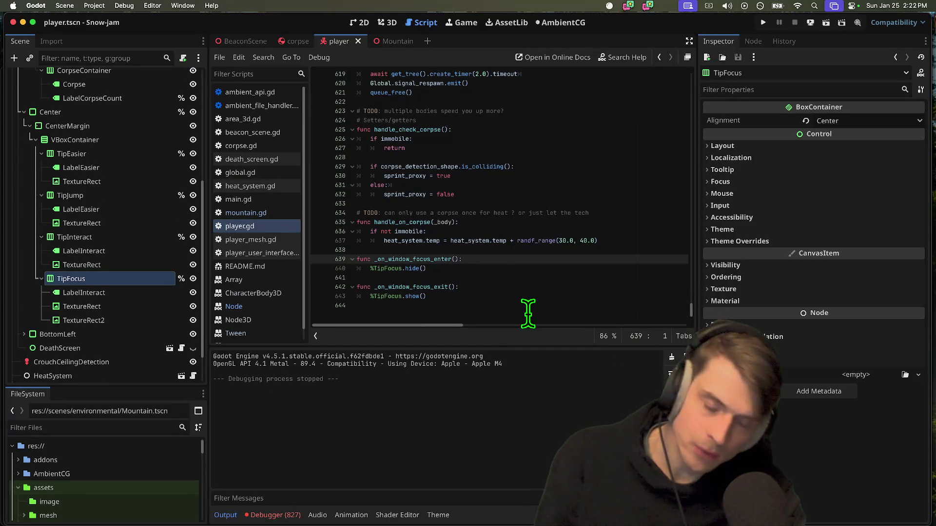
- Cut the two window focus connection lines out of _process
double_click(397, 259)
scroll(540, 253, "up", 20)
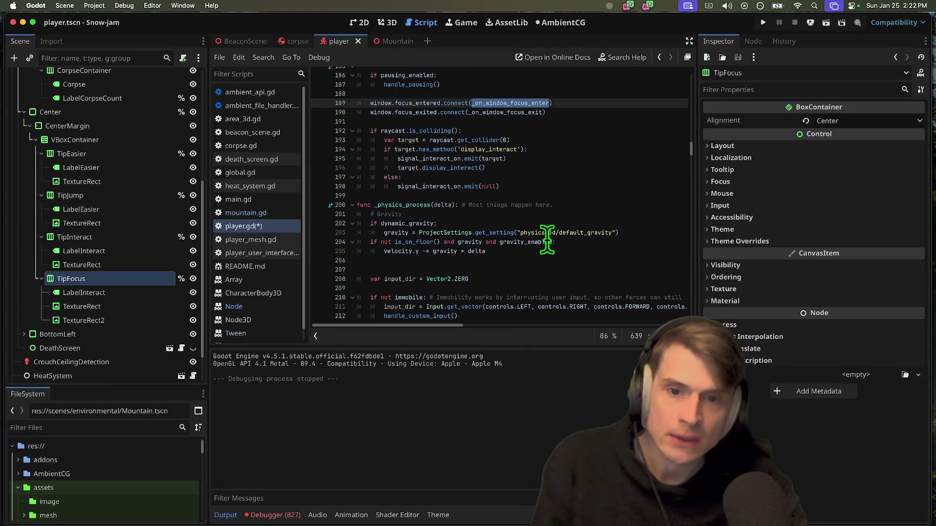
scroll(546, 246, "up", 2)
left_click(526, 124)
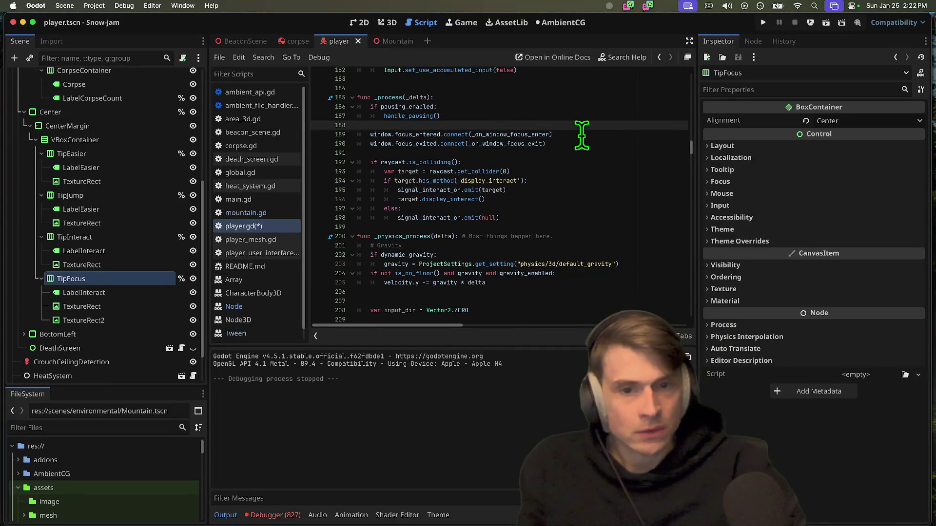
key("Down")
key("shift+Down")
key("shift+Down")
key("shift+Up")
key("shift+End")
key("ctrl+x")
- Paste the focus connections at the end of ready_gameplay and run the game
scroll(580, 209, "up", 10)
left_click(548, 195)
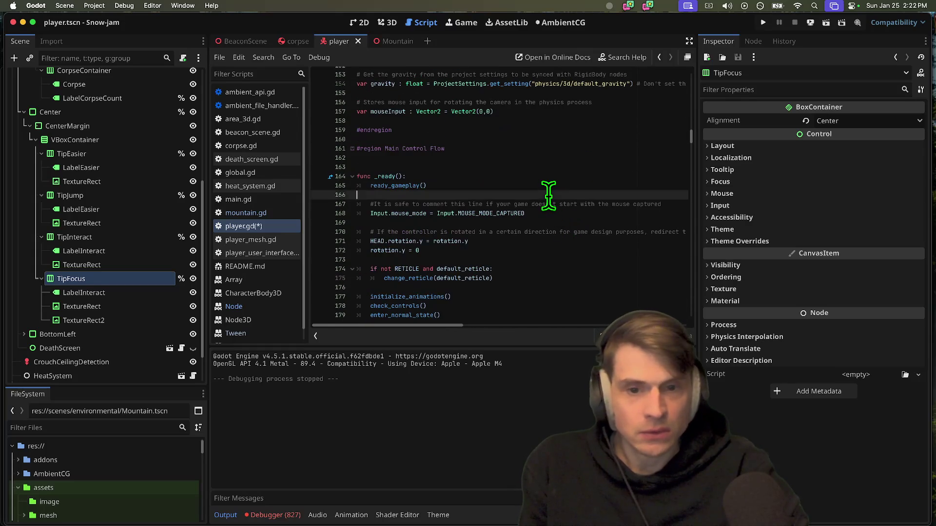
key("Up")
key("ctrl+v")
key("ctrl+z")
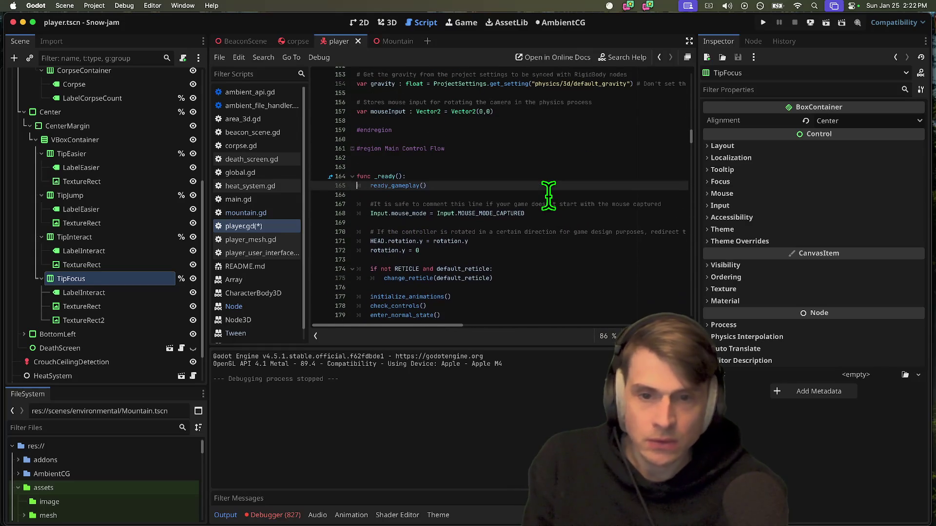
scroll(452, 151, "down", 3)
left_click(394, 101, "ctrl")
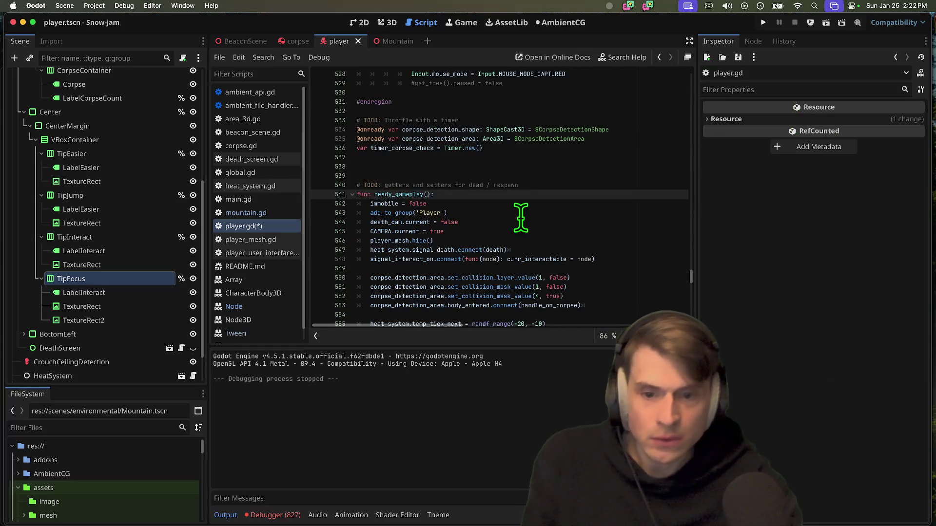
left_click(489, 267)
scroll(489, 267, "down", 3)
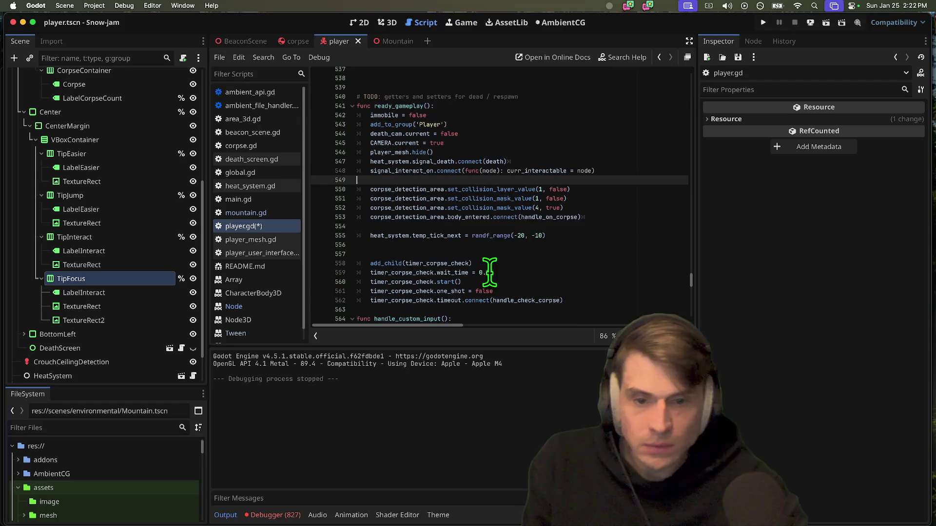
left_click(492, 267)
key("ctrl+v")
key("ctrl+v")
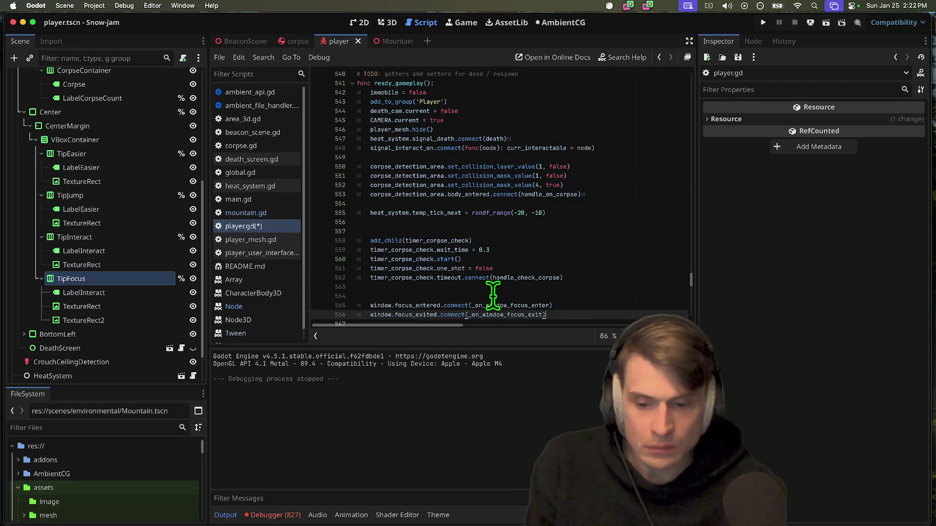
key("super+b")
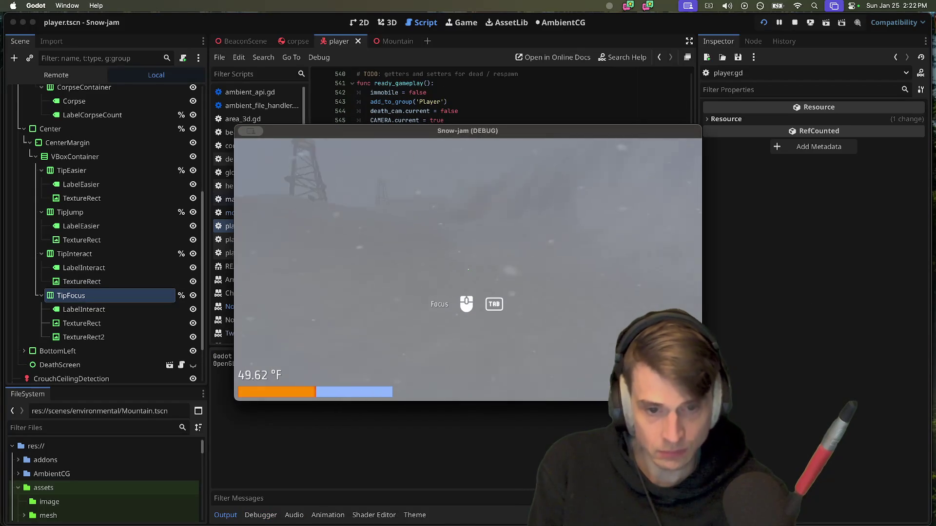
- Check the focus_entered signal docs, rerun the game, then launch it with Run in Browser
key("super+q")
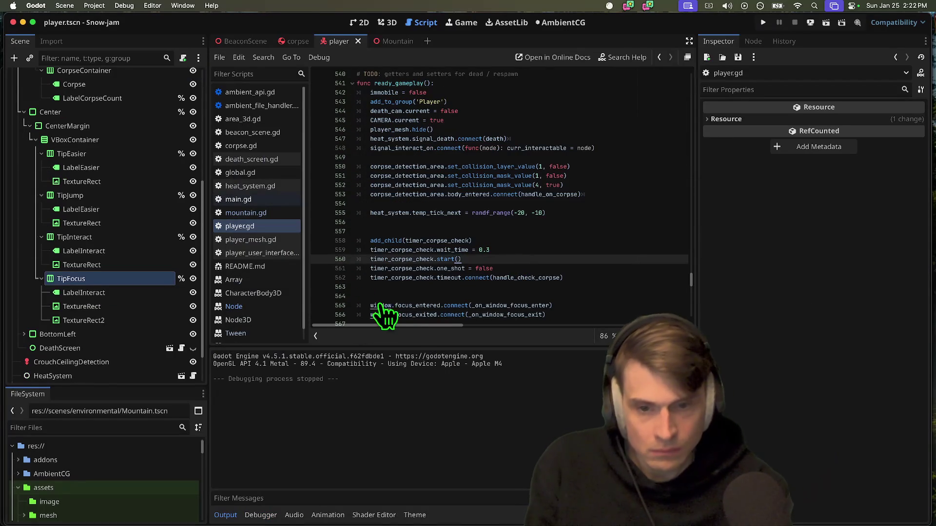
left_click(419, 309, "super")
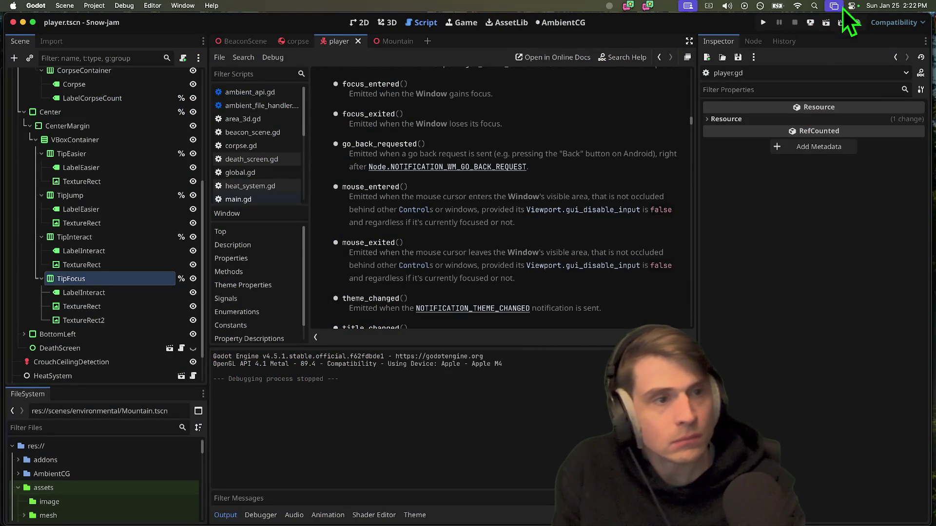
left_click(822, 24)
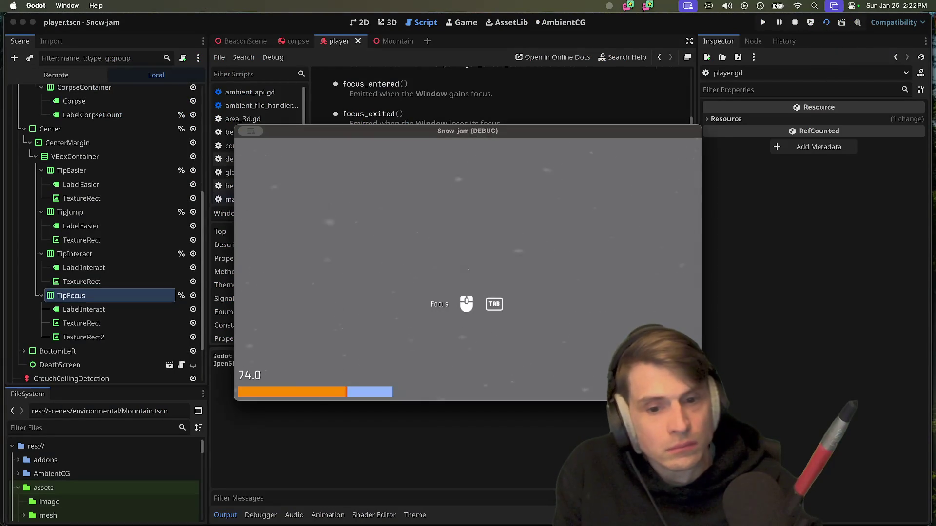
key("super+q")
left_click(810, 24)
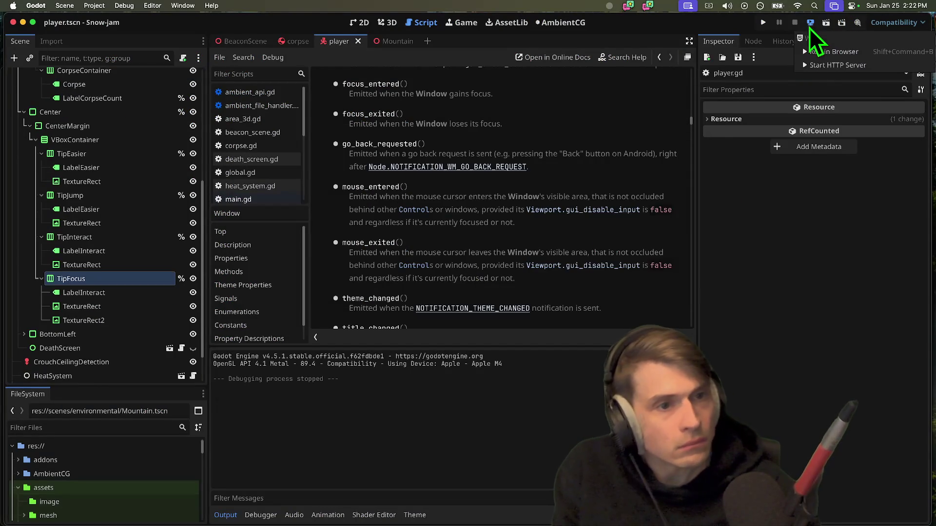
left_click(821, 58)
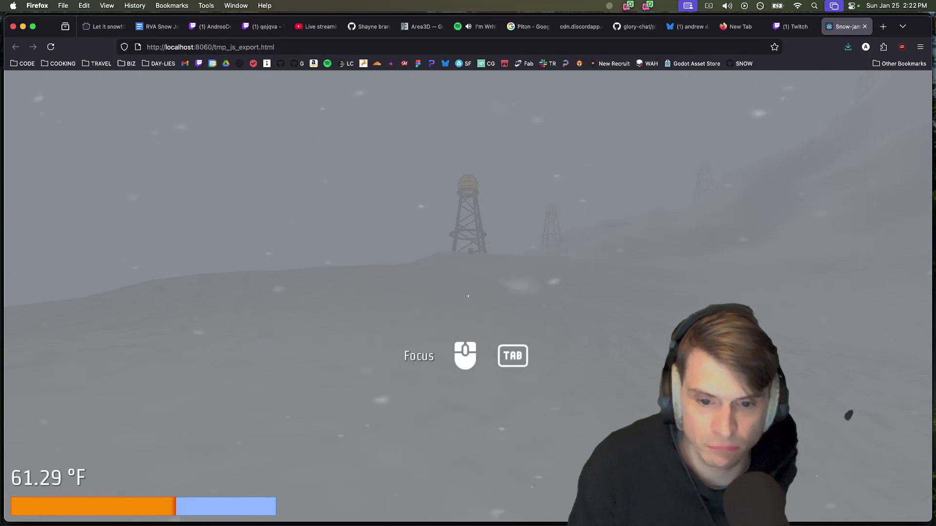
- Switch between the web game and Discord, then release input capture to see the Focus tip
left_click(462, 297)
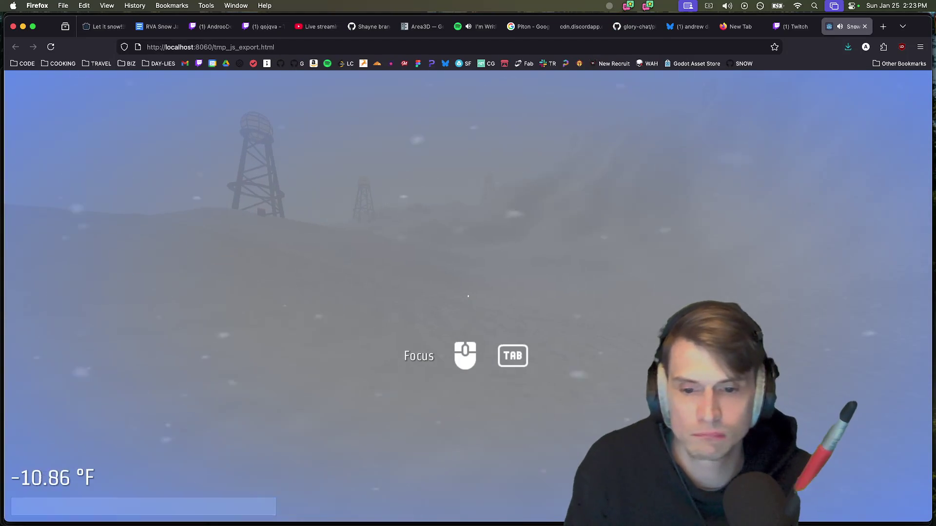
key("Escape")
key("super+Tab")
key("super+Tab")
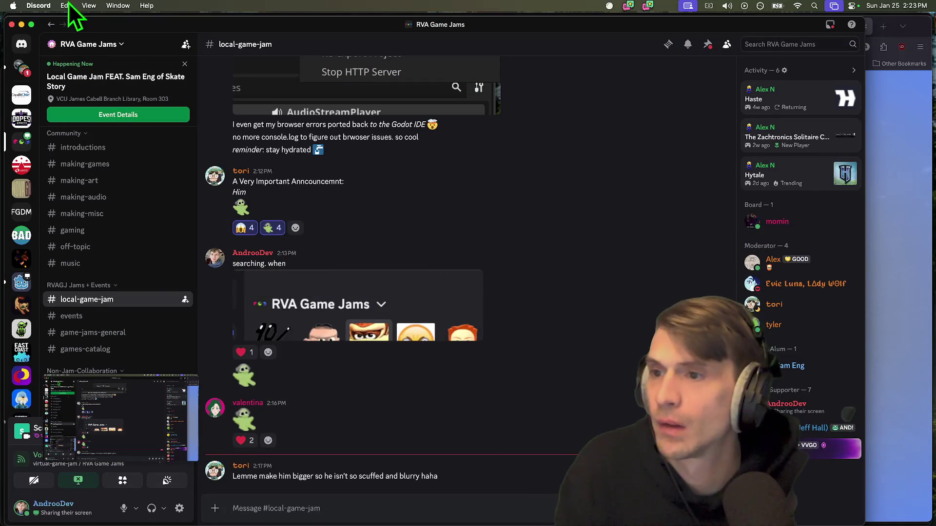
left_click(21, 67)
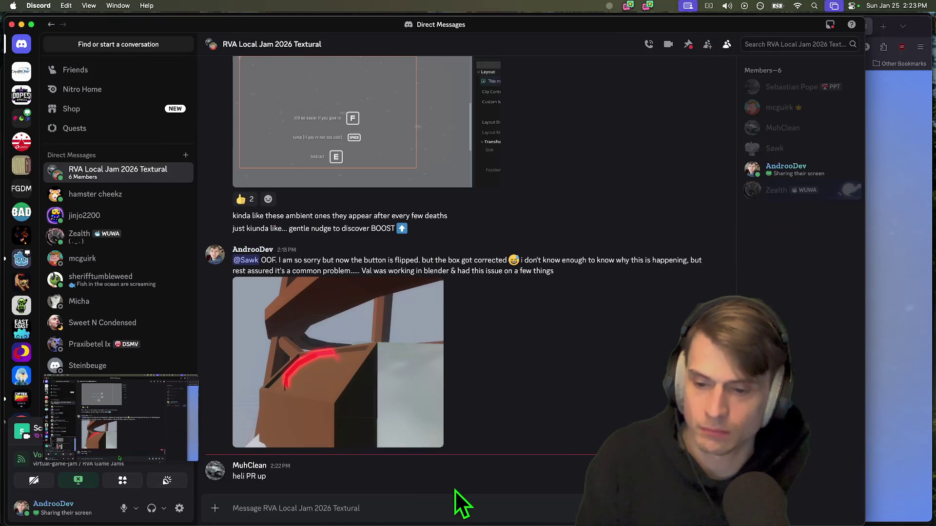
key("super+Tab")
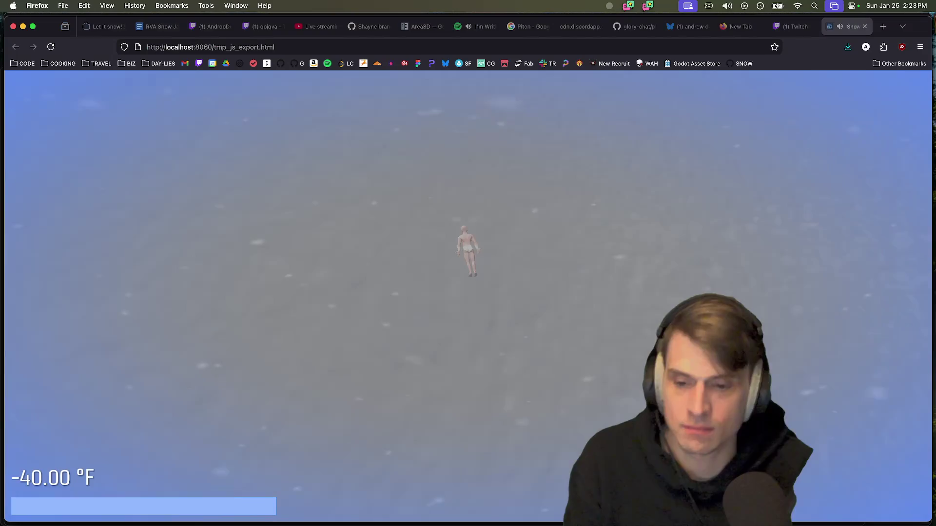
left_click(504, 409)
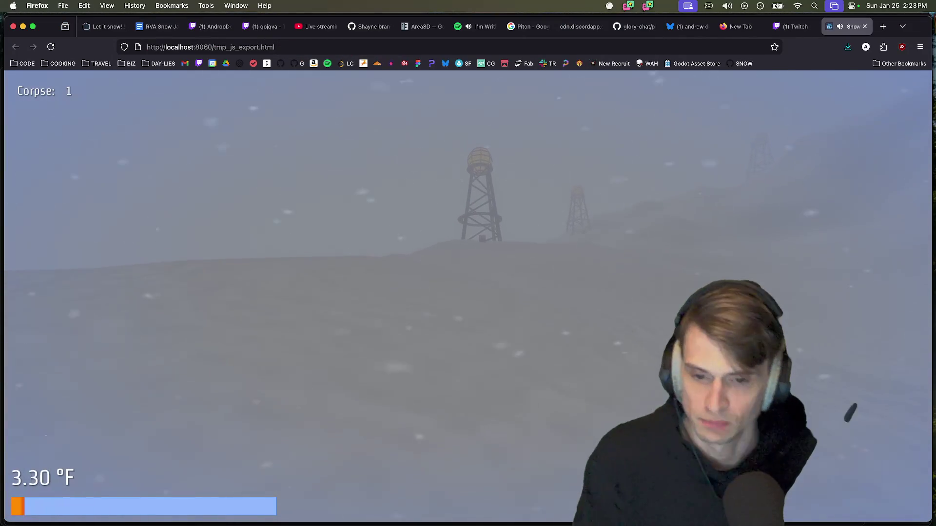
left_click(507, 414)
key("Escape")
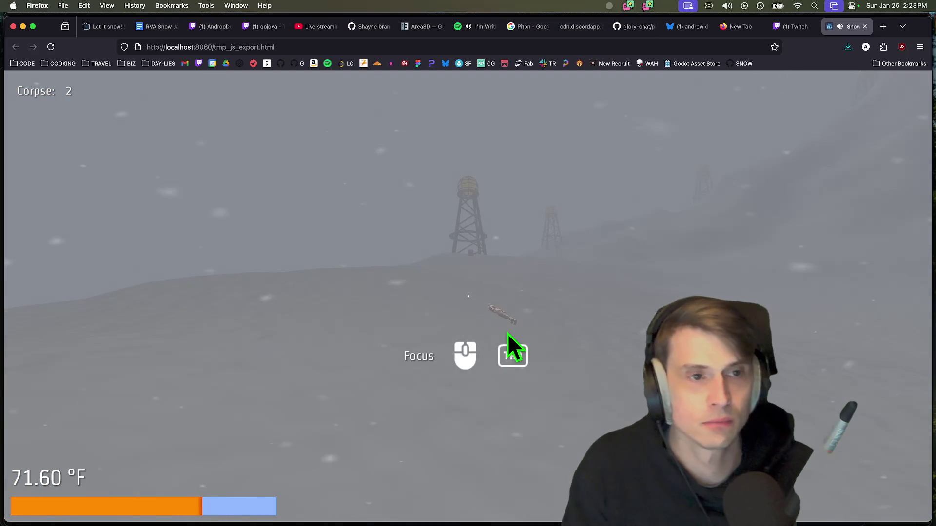
- Go back to the glory-chat player.gd GitHub tab in Firefox
key("super+Tab")
key("super+shift+Tab")
key("super+shift+Tab")
key("super+shift+Tab")
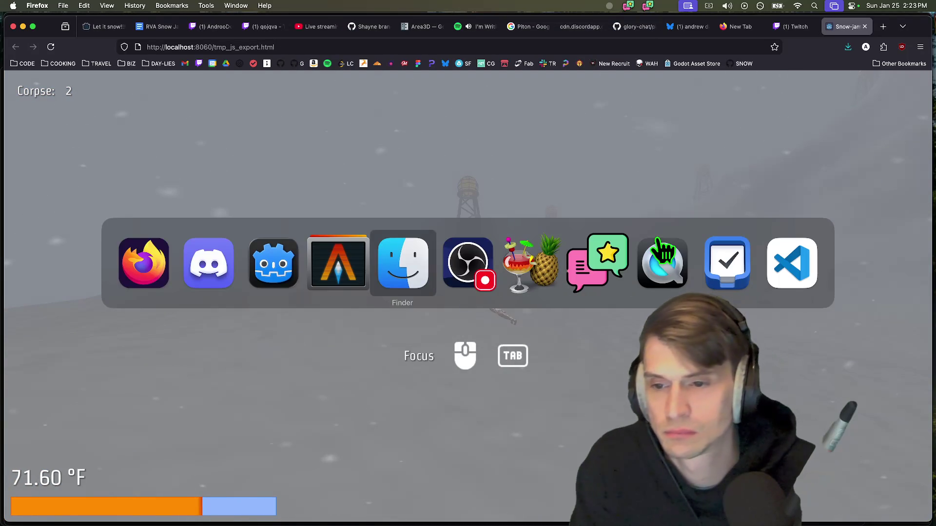
left_click(852, 28)
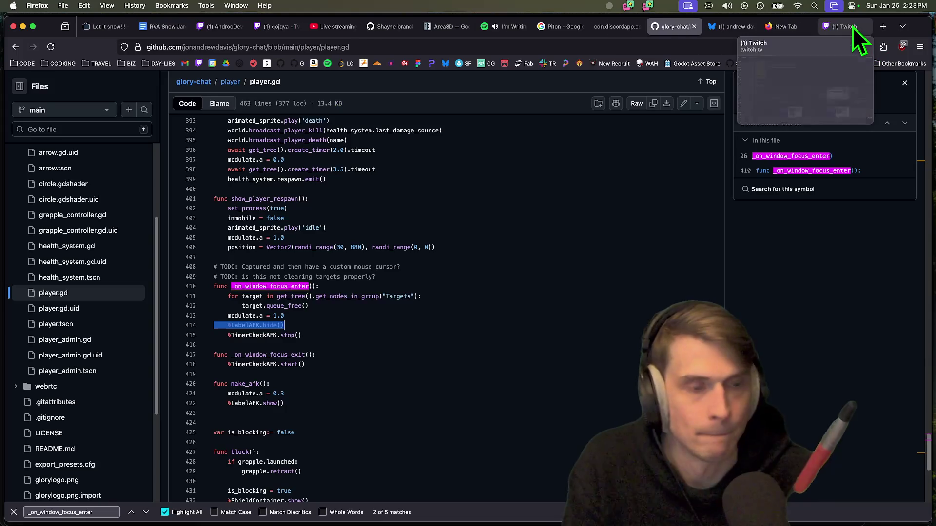
- Back in Godot, show the debugger's six errors and open player.gd from the Player node
key("super+Tab")
key("super+Tab")
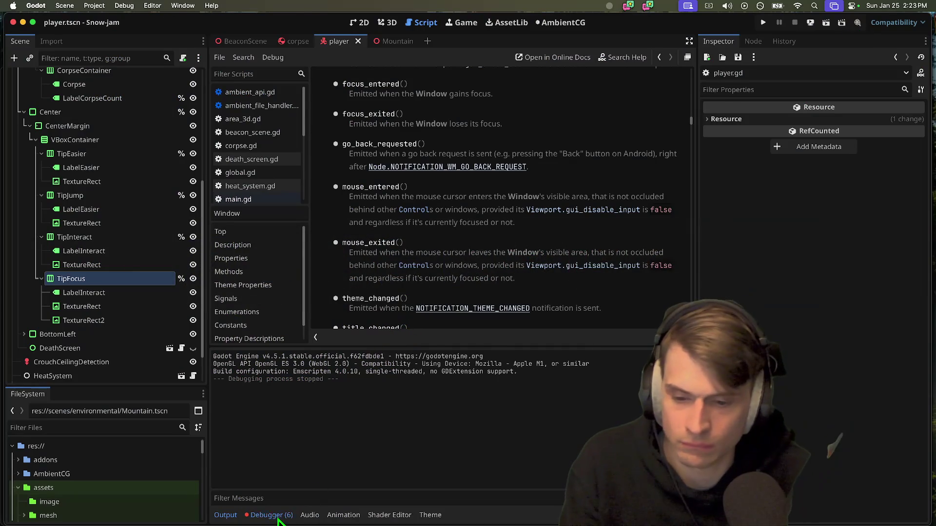
left_click(278, 517)
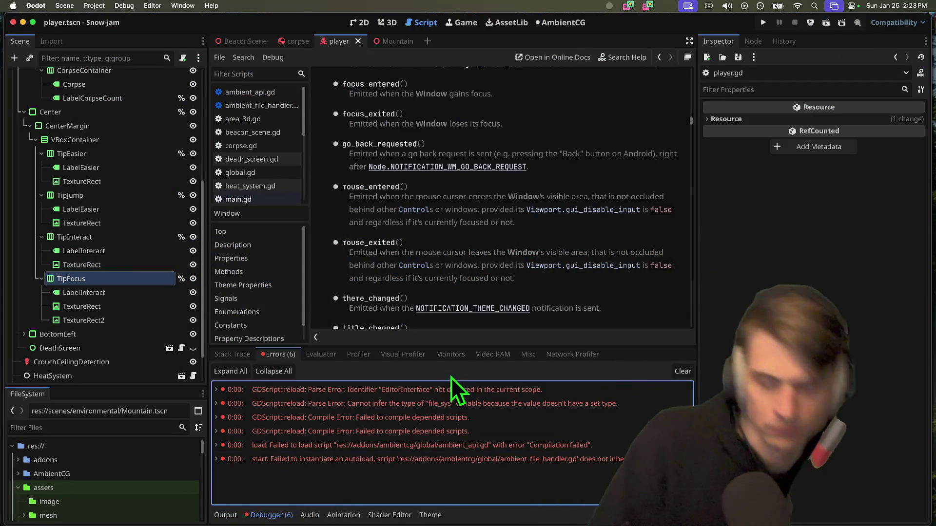
scroll(142, 174, "up", 5)
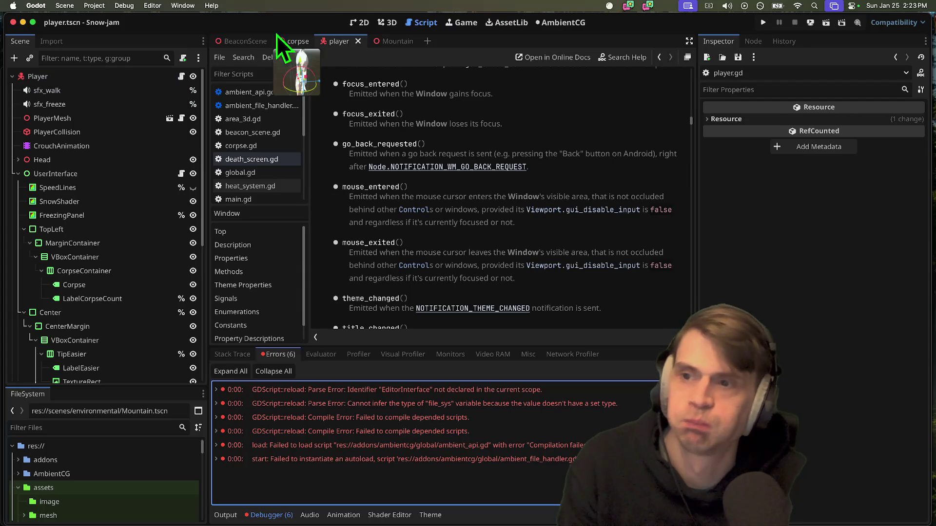
left_click(151, 88)
left_click(174, 78)
- Delete the window focus signal connection lines from player.gd
scroll(526, 277, "down", 1)
scroll(571, 301, "down", 5)
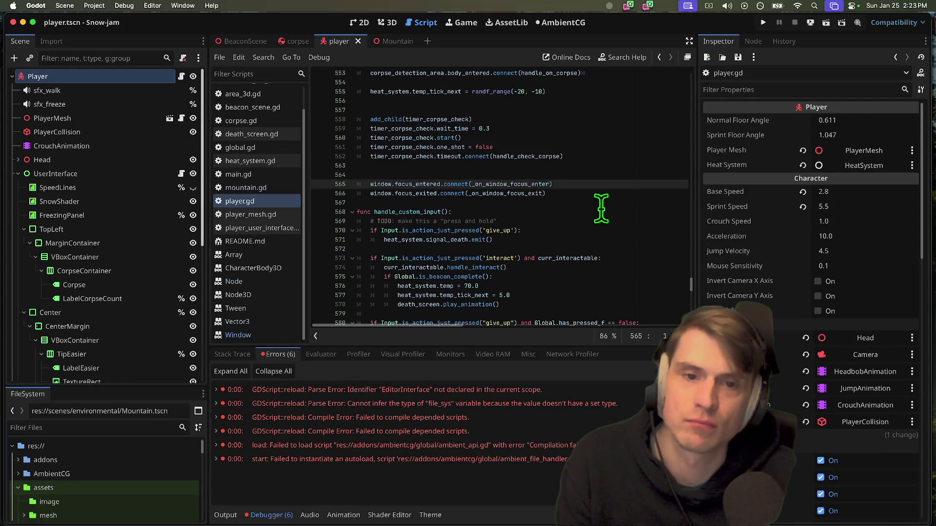
mouse_move(605, 200)
left_mouse_down()
mouse_move(617, 180)
mouse_move(587, 190)
mouse_move(591, 177)
left_mouse_up()
left_click(584, 195)
key("BackSpace")
- Insert blank lines below the handle_custom_input header
scroll(586, 205, "down", 2)
scroll(585, 209, "up", 2)
left_click(396, 196)
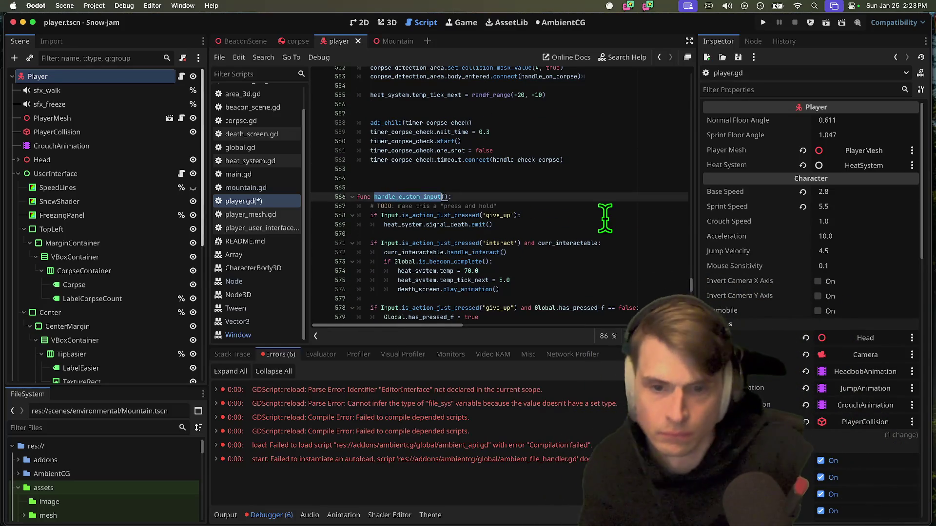
scroll(602, 214, "down", 2)
left_click(602, 166)
key("Return")
key("Return")
key("Up")
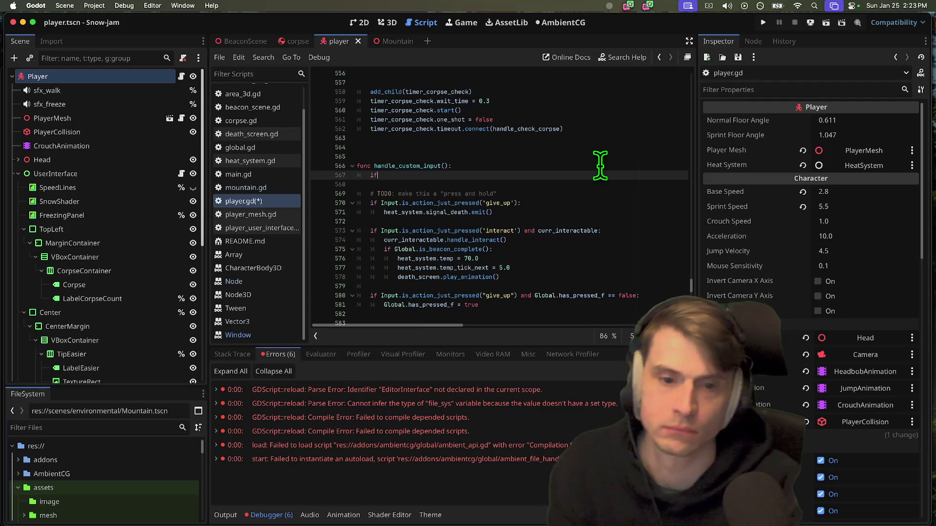
type("n")
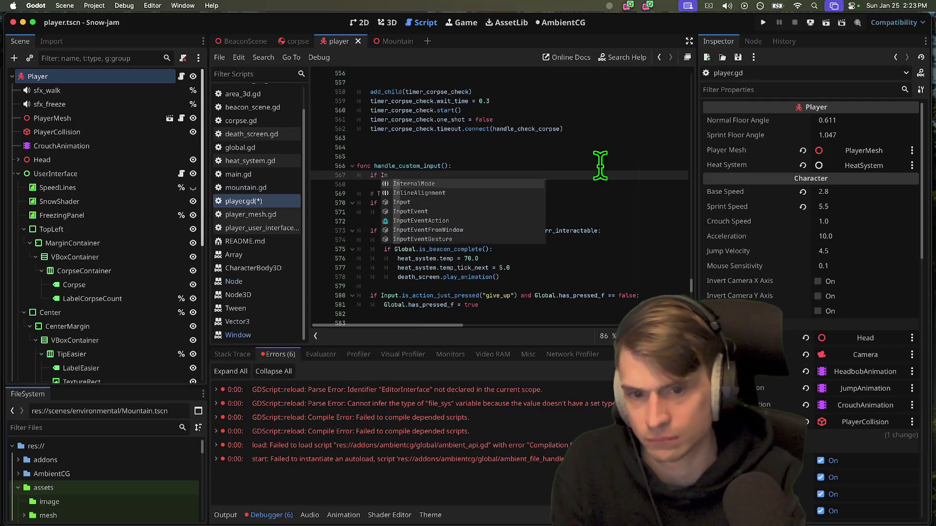
key("Escape")
- Find 'focus', delete the focus enter and exit handler functions, and save
key("ctrl+f")
type("focus")
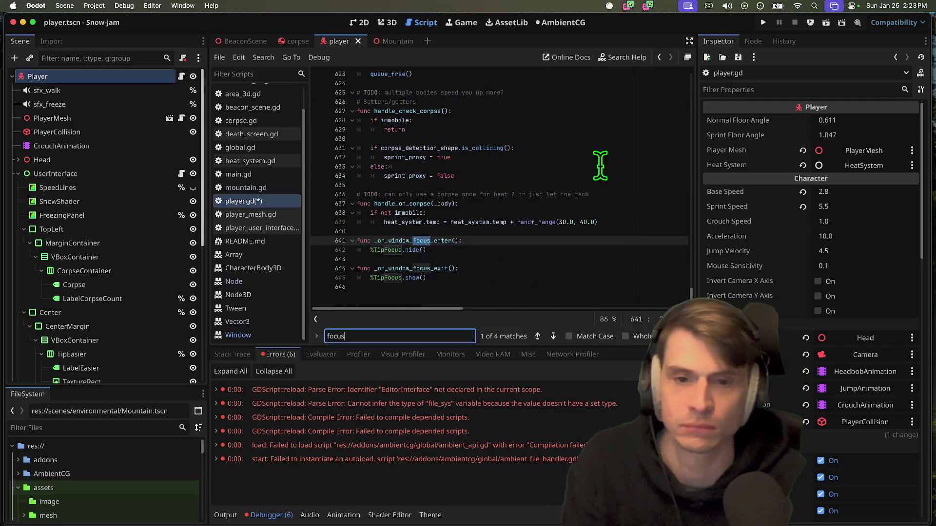
key("Return")
key("Return")
key("Return")
key("Escape")
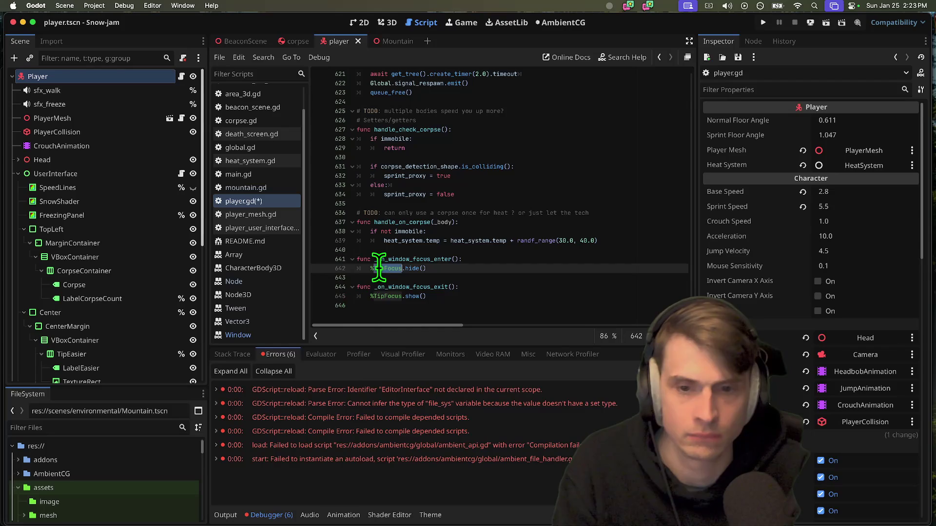
left_click_drag(616, 295, 265, 247)
key("BackSpace")
key("ctrl+s")
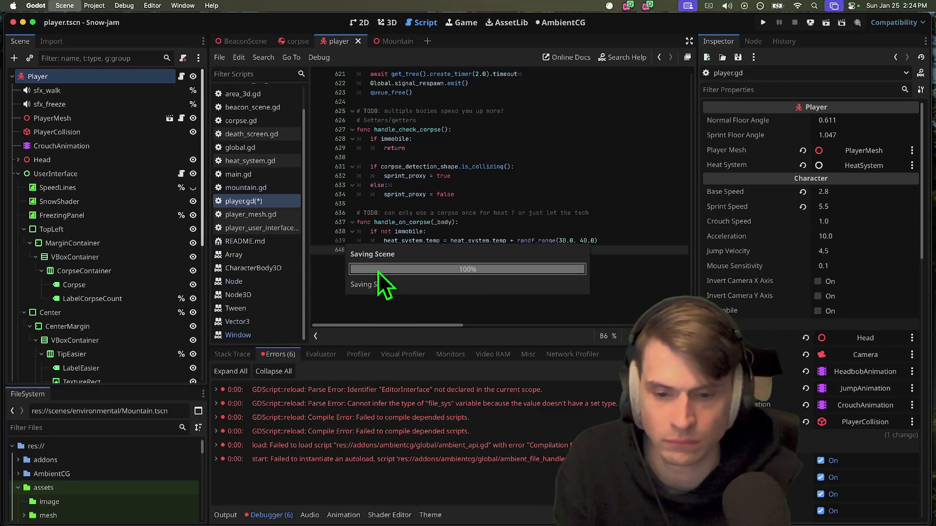
mouse_move(695, 303)
left_mouse_down()
mouse_move(693, 16)
mouse_move(681, 183)
mouse_move(677, 137)
mouse_move(671, 184)
mouse_move(669, 146)
left_mouse_up()
- Search player.gd for 'capture' and move to the start of line 526
key("ctrl+f")
type("capture")
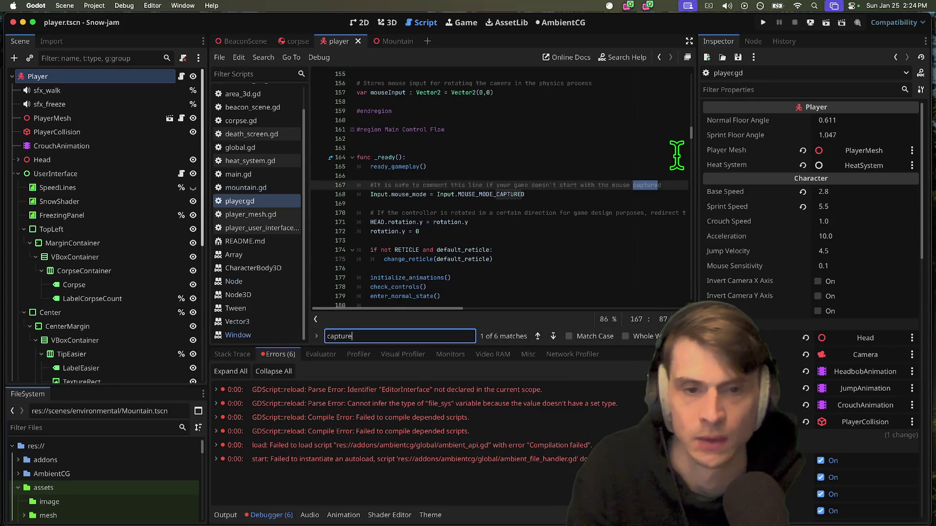
key("Escape")
key("Up")
key("Up")
key("Home")
- Add an indented %TipFocus.hide() line to the visible branch, then delete it again
key("Return")
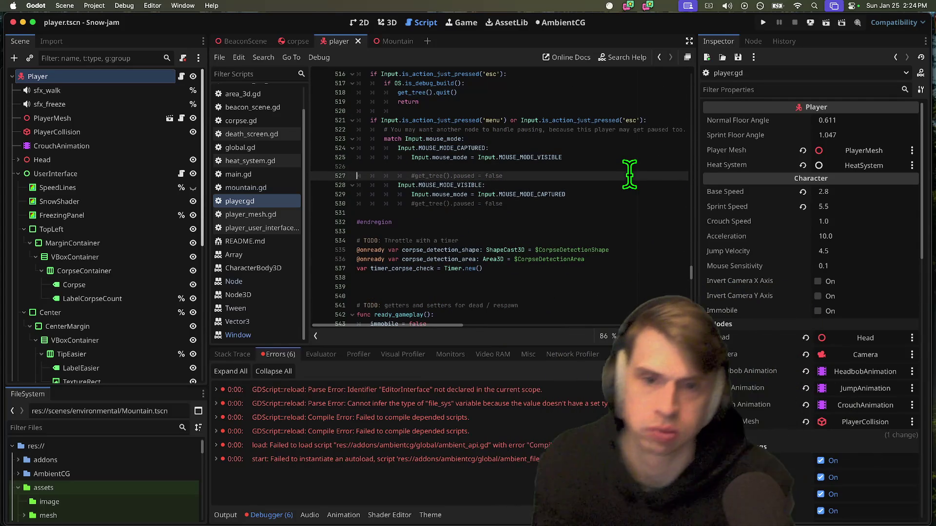
key("Up")
type("%TipFocus.hide()")
key("Up")
key("Tab")
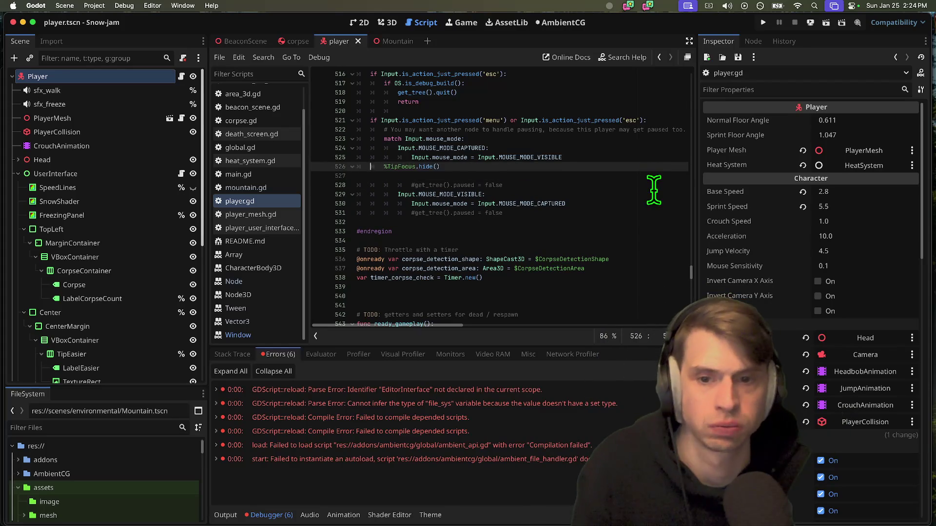
triple_click(660, 170)
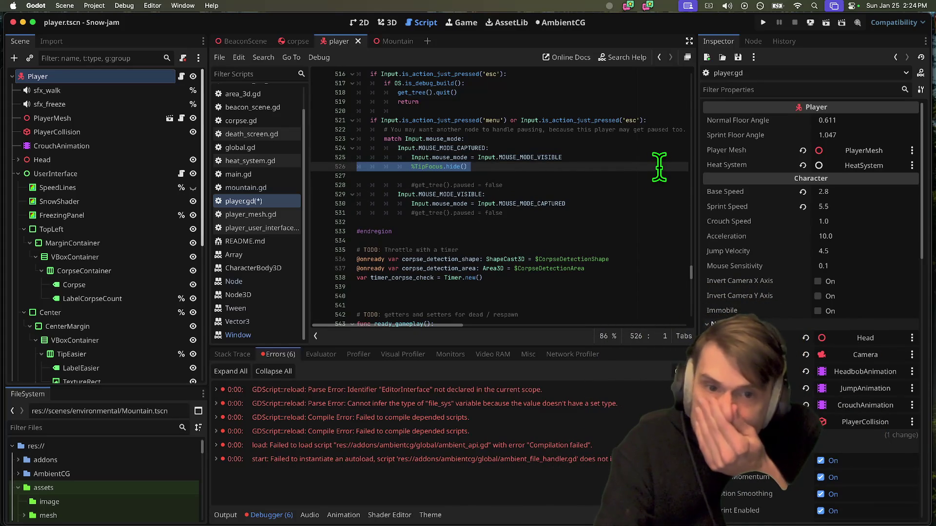
key("BackSpace")
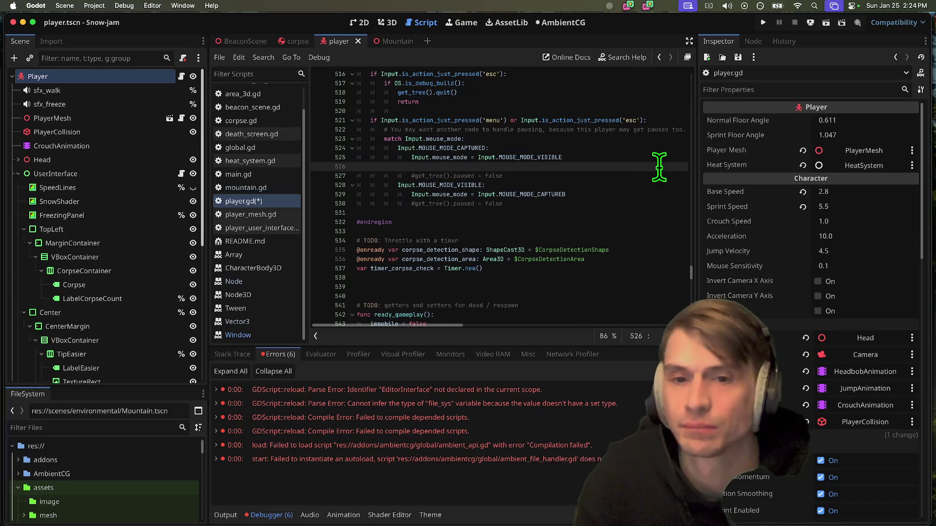
- Undo back to the original handle_custom_input code, comparing with the GitHub player.gd
key("super+z")
key("super+z")
key("super+z")
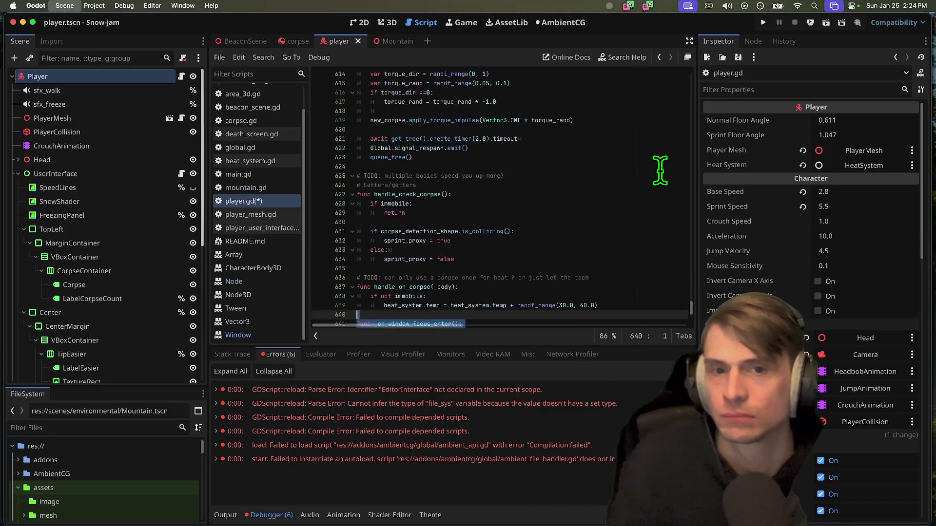
key("super+z")
key("super+z")
key("super+z")
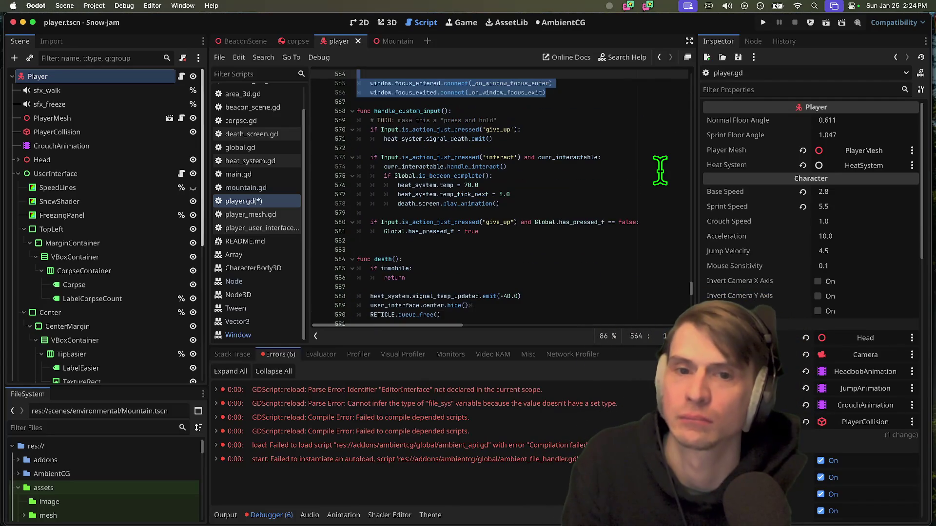
scroll(590, 144, "up", 1)
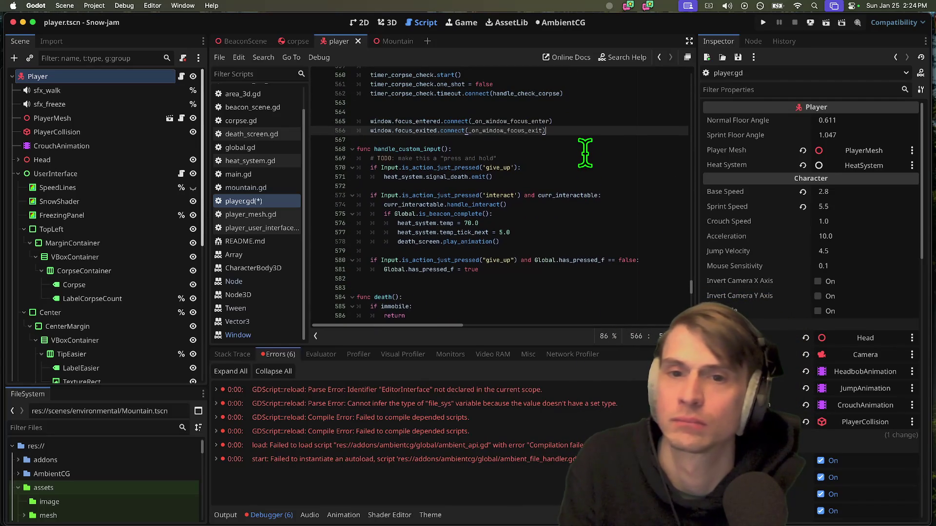
left_click(613, 121)
key("super+Tab")
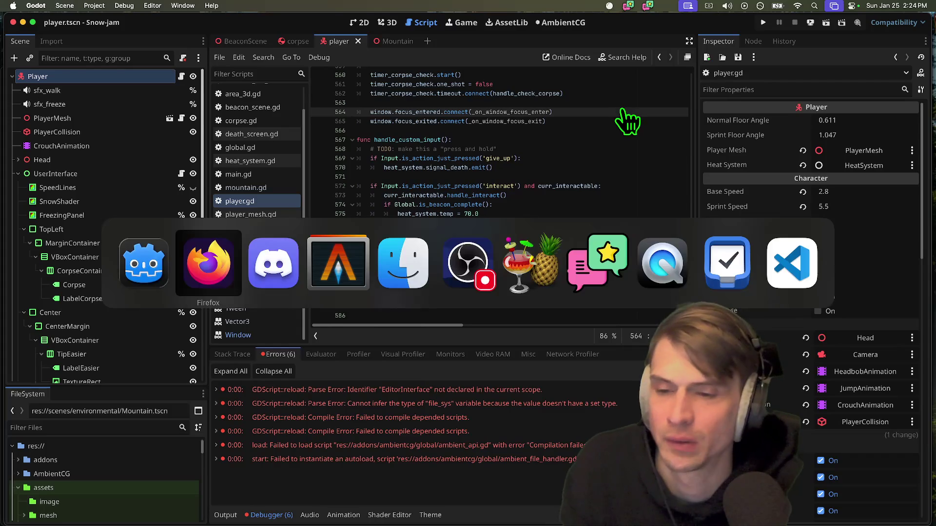
scroll(573, 300, "down", 5)
scroll(570, 285, "up", 10)
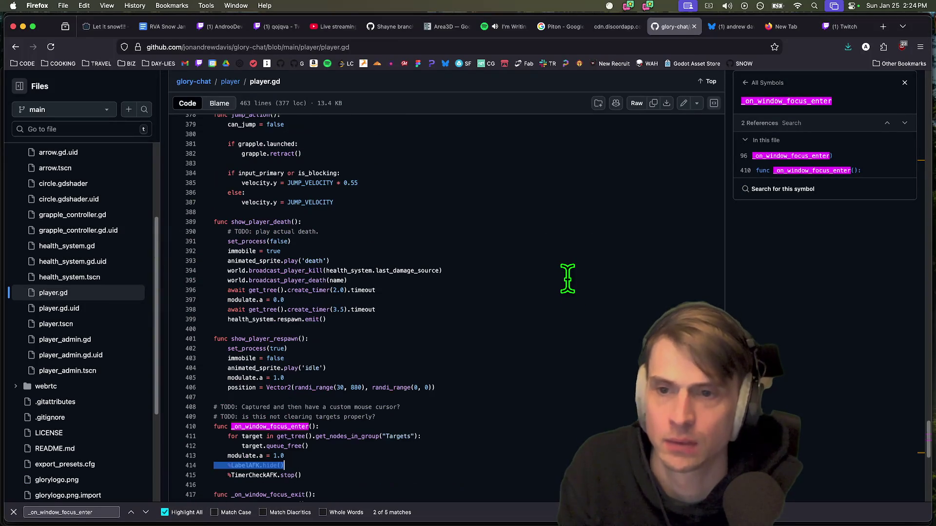
key("super+Tab")
key("ctrl+z")
key("ctrl+z")
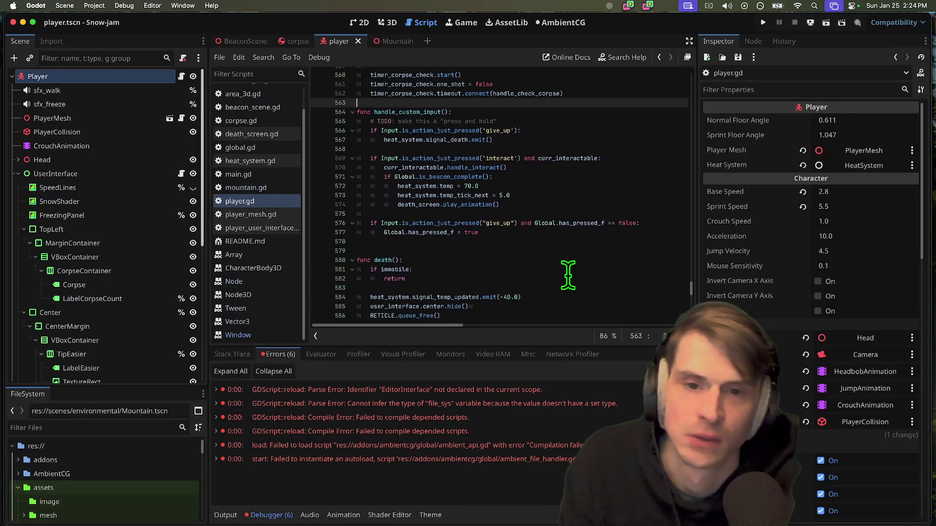
- Redo the window focus connections, drop the extra empty line, and inspect _on_window_focus_enter
key("ctrl+shift+z")
key("ctrl+shift+z")
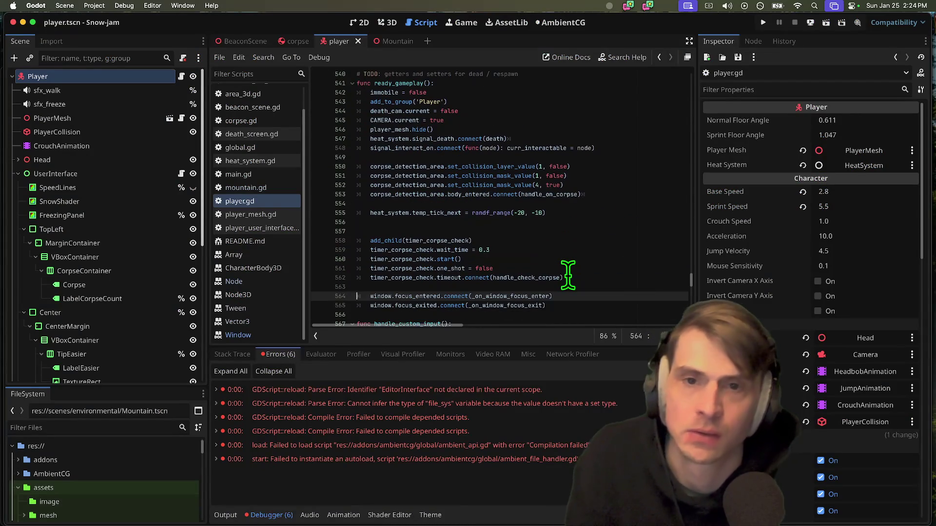
key("ctrl+shift+z")
key("ctrl+z")
left_click(521, 296, "ctrl")
left_click(564, 272)
- Look over the reference player.gd on GitHub around line 414
key("super+Tab")
scroll(541, 309, "down", 10)
scroll(541, 309, "up", 5)
left_click(264, 247)
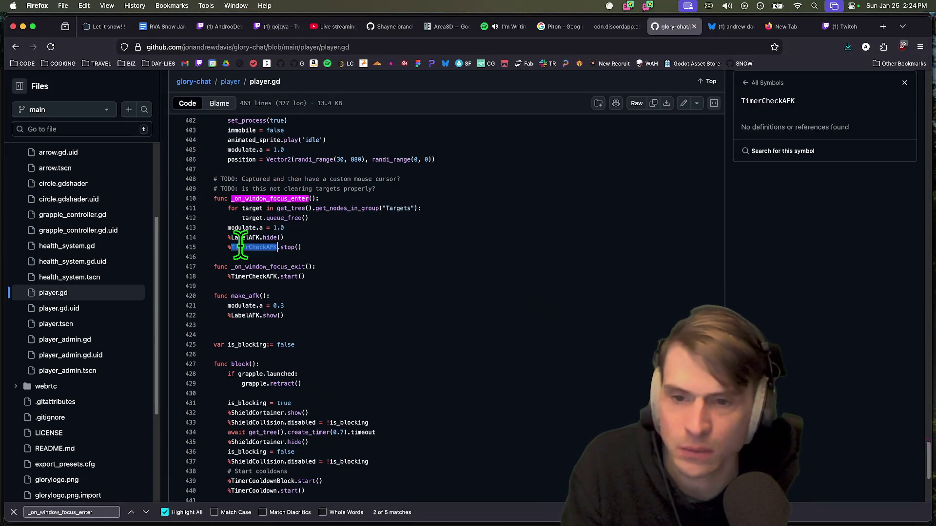
- Look up references to _on_window_focus_enter, TimerCheckAFK and make_afk in the GitHub player.gd
triple_click(287, 218)
left_click(292, 198)
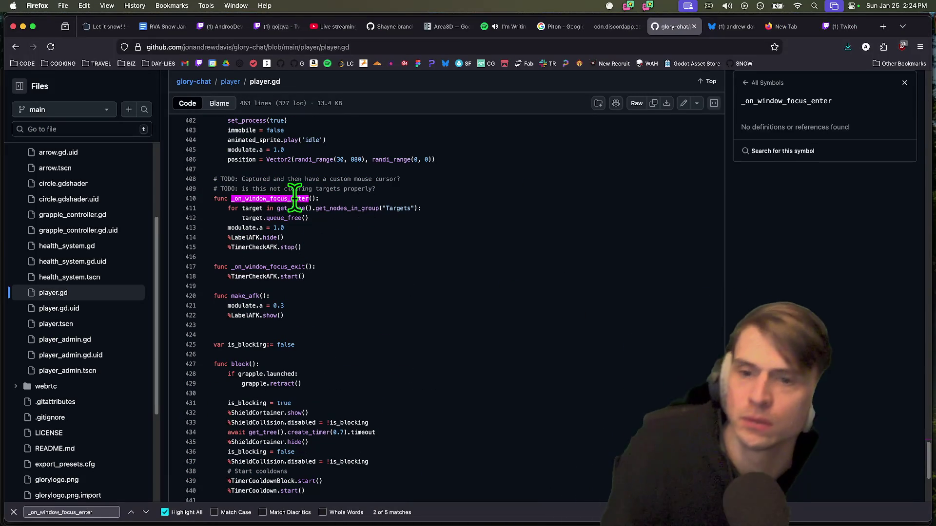
key("ctrl+f")
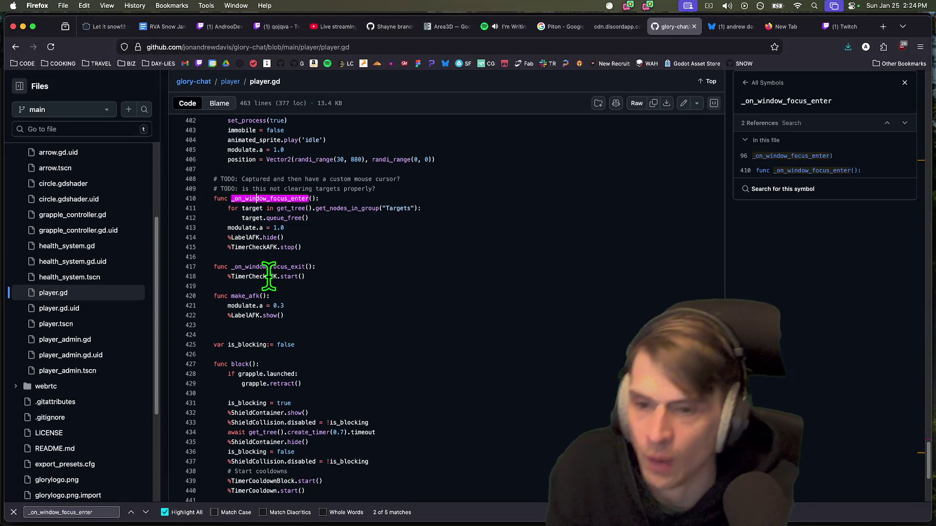
double_click(269, 277)
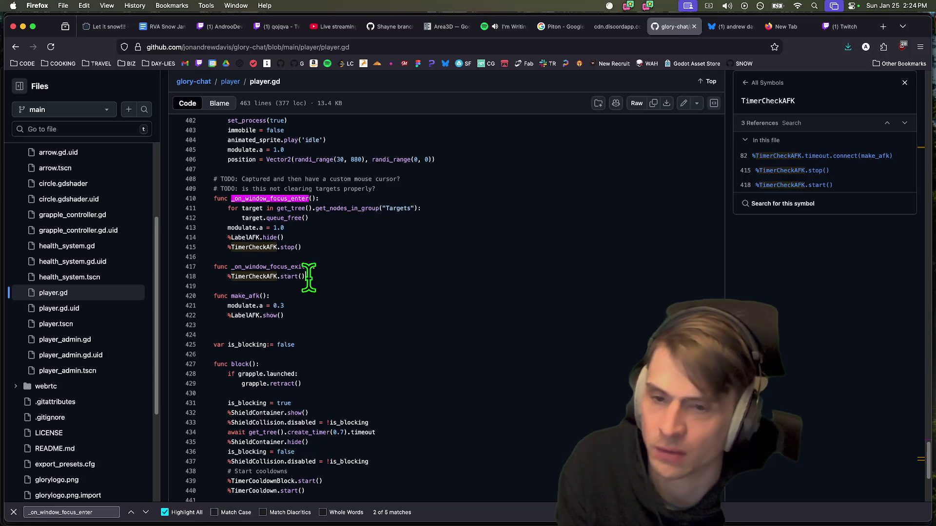
left_click(259, 314)
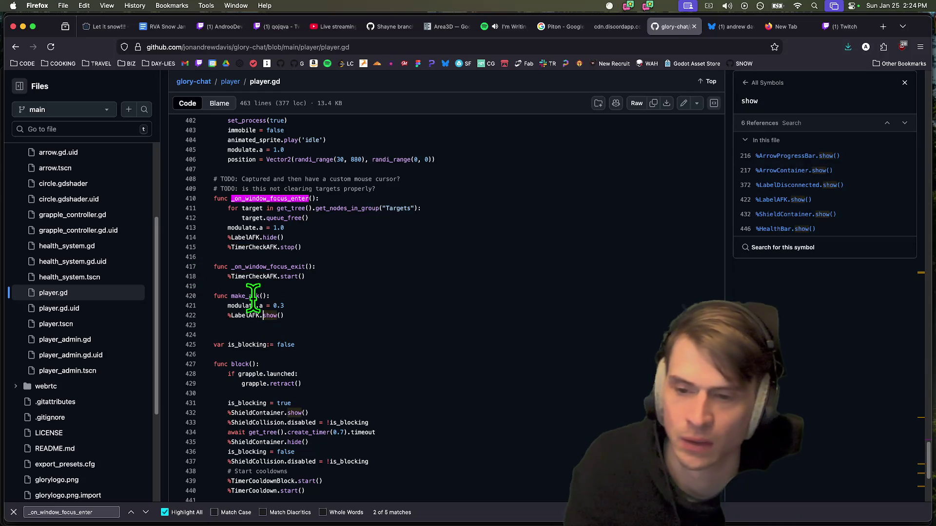
double_click(246, 295)
key("super+e")
key("shift+Return")
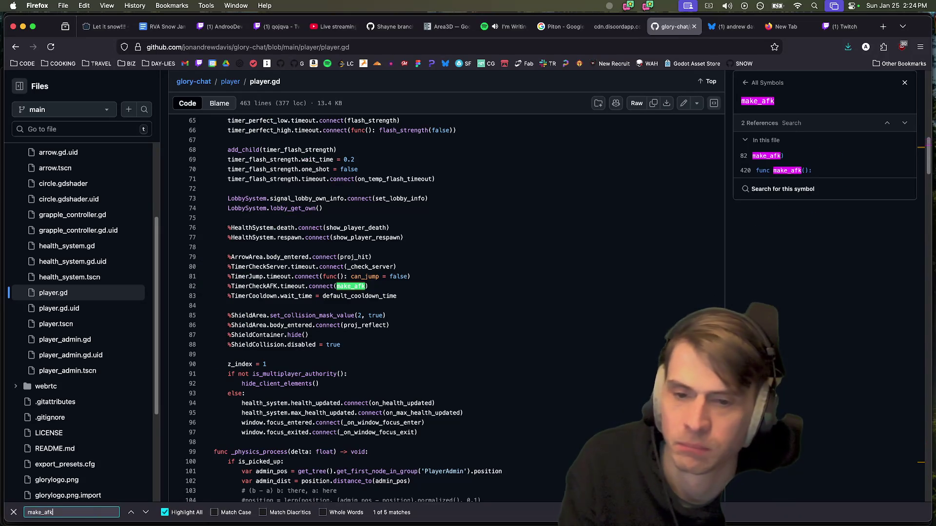
key("Return")
left_click(288, 267)
- Locate the _on_window_focus_exit connection and the window variable on line 19
left_click(286, 258)
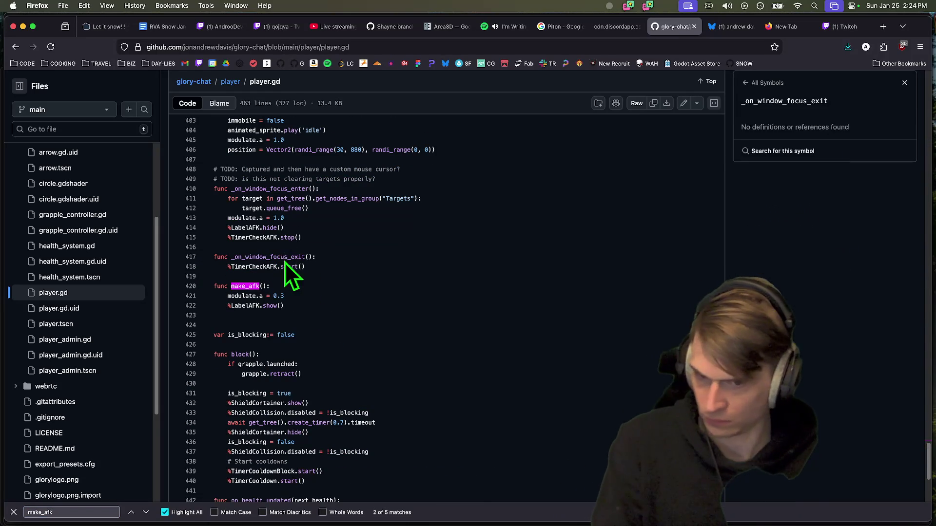
key("super+f")
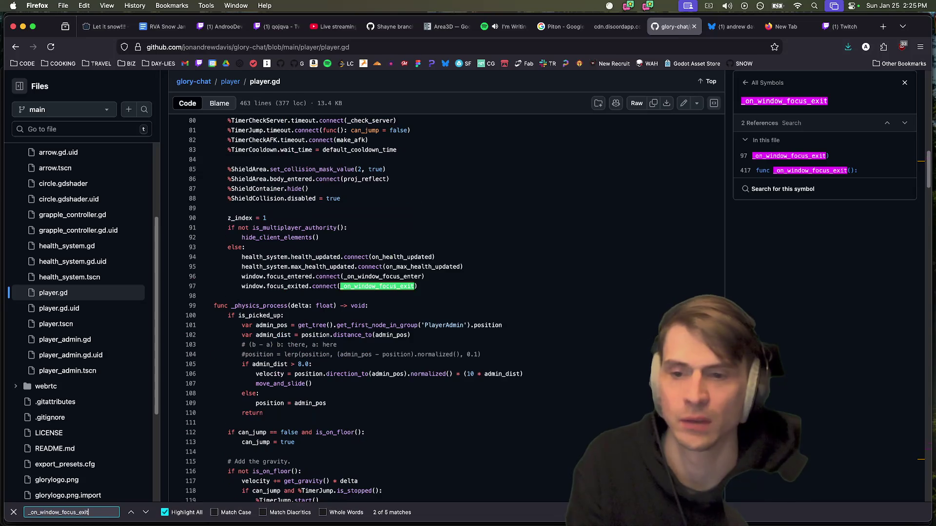
scroll(453, 282, "up", 5)
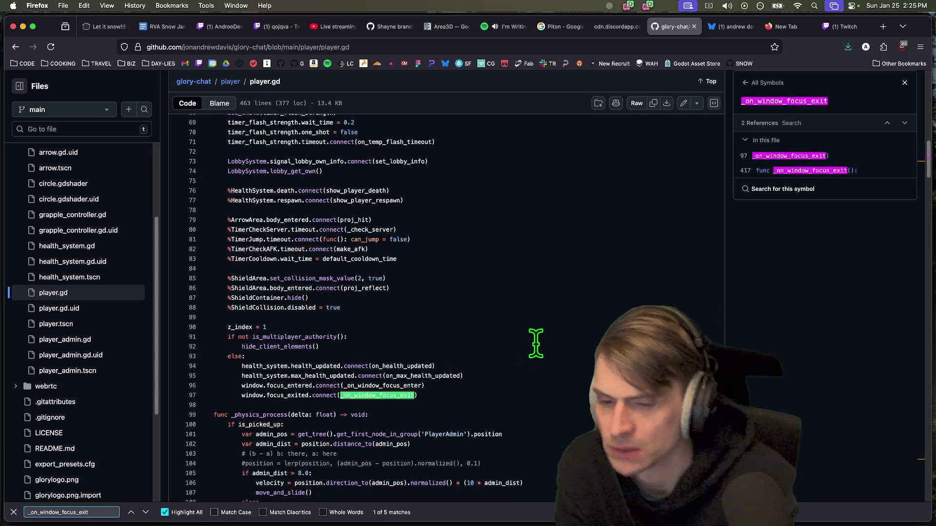
scroll(439, 300, "up", 2)
scroll(439, 300, "up", 20)
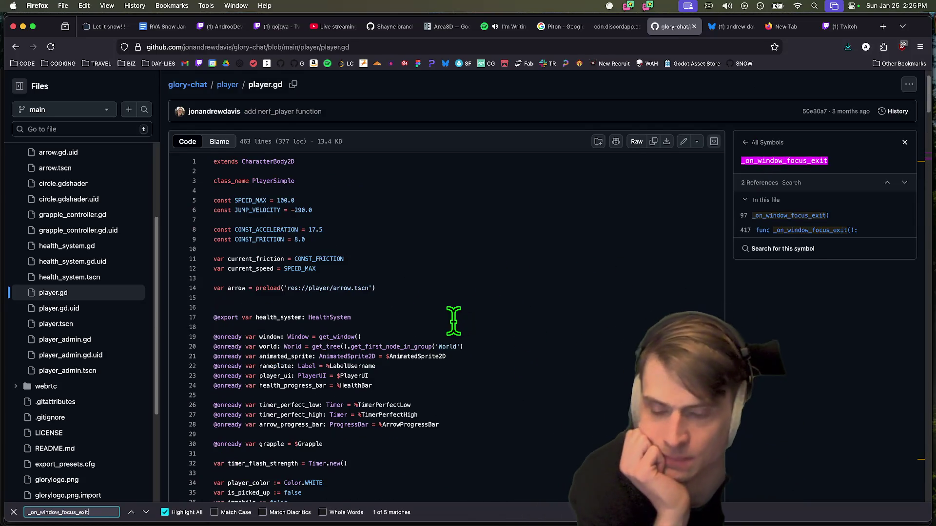
scroll(453, 320, "down", 2)
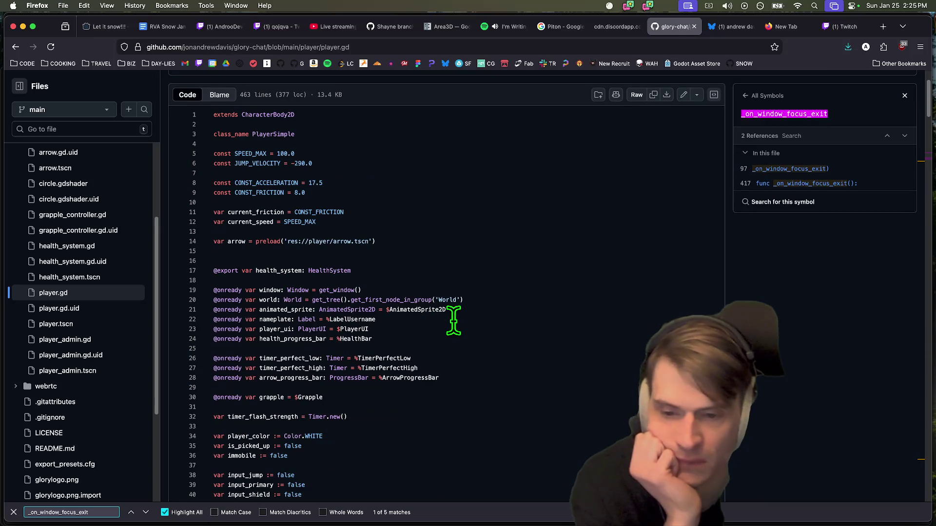
triple_click(263, 291)
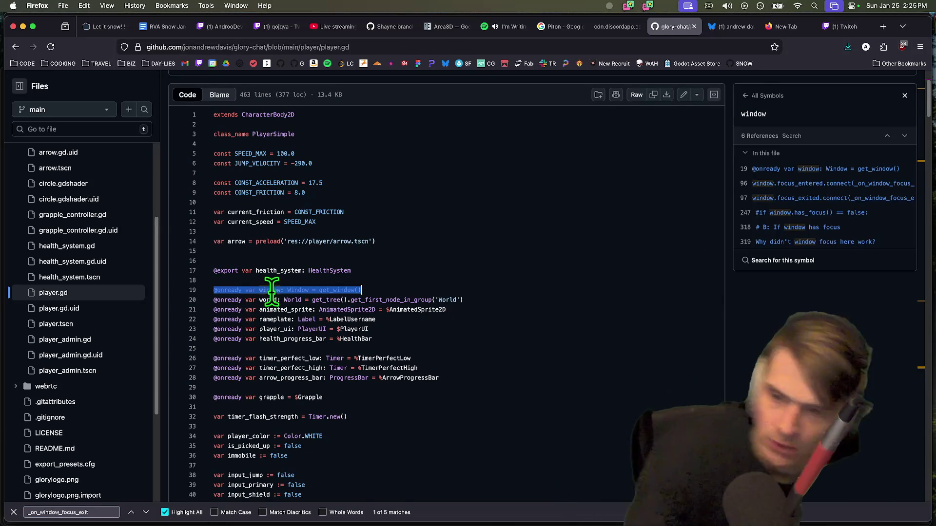
key("super+Tab")
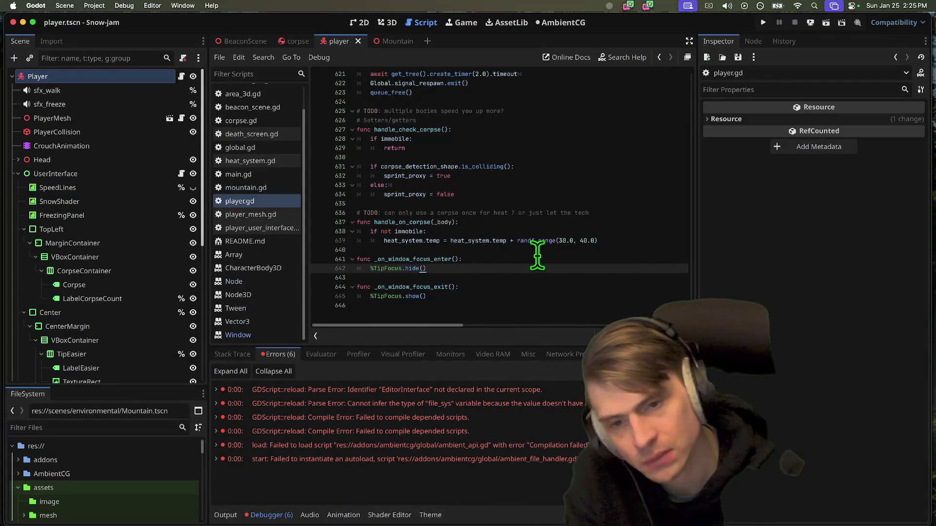
- Run Snow-jam and check the Focus tip hides and reappears as game focus changes
key("super+b")
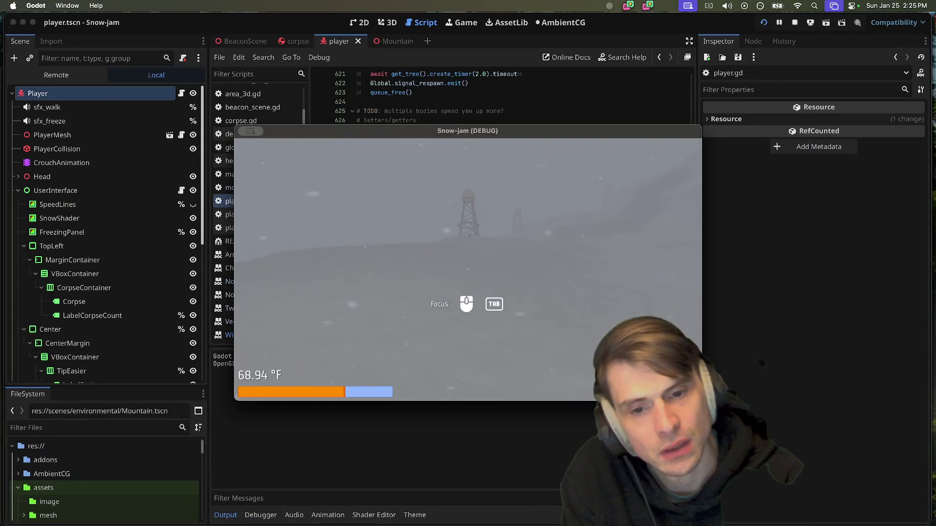
left_click(866, 390)
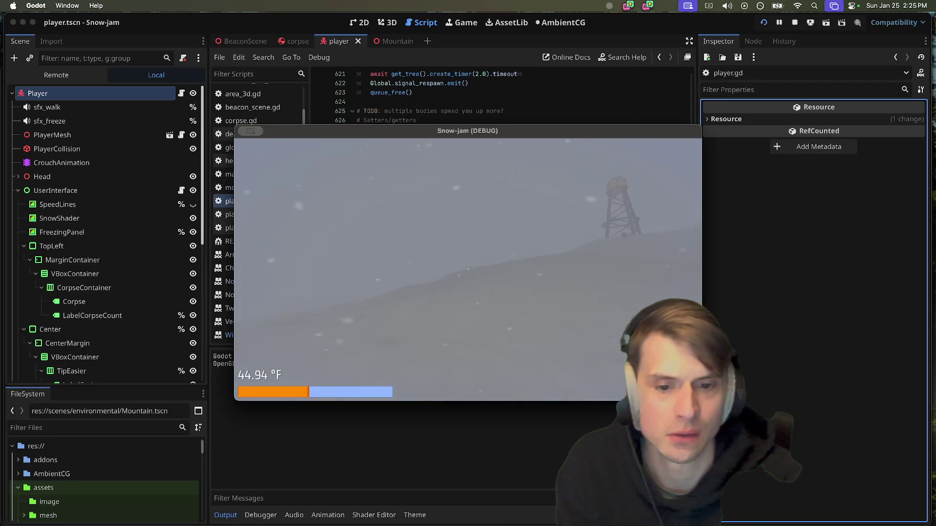
key("super+Tab")
key("super+Tab")
key("super+Tab")
key("super+Tab")
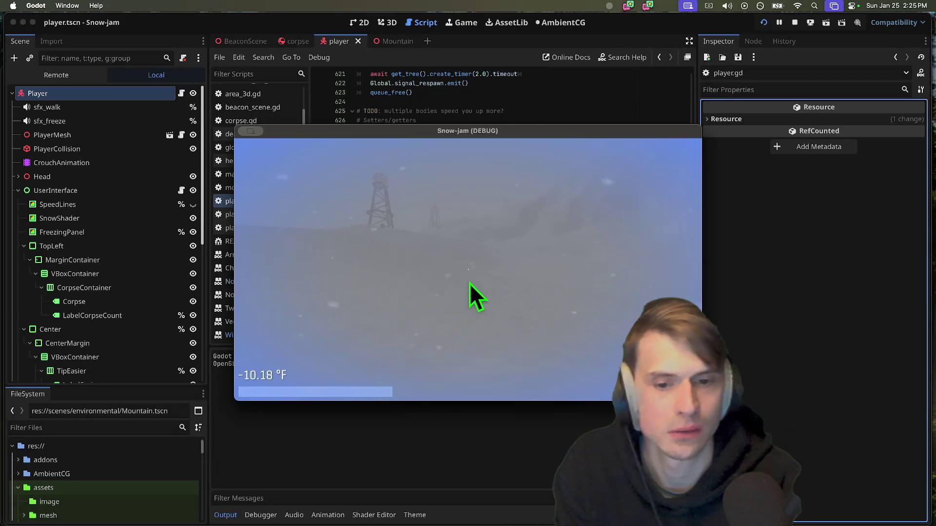
left_click_drag(530, 131, 0, 188)
key("super+Tab")
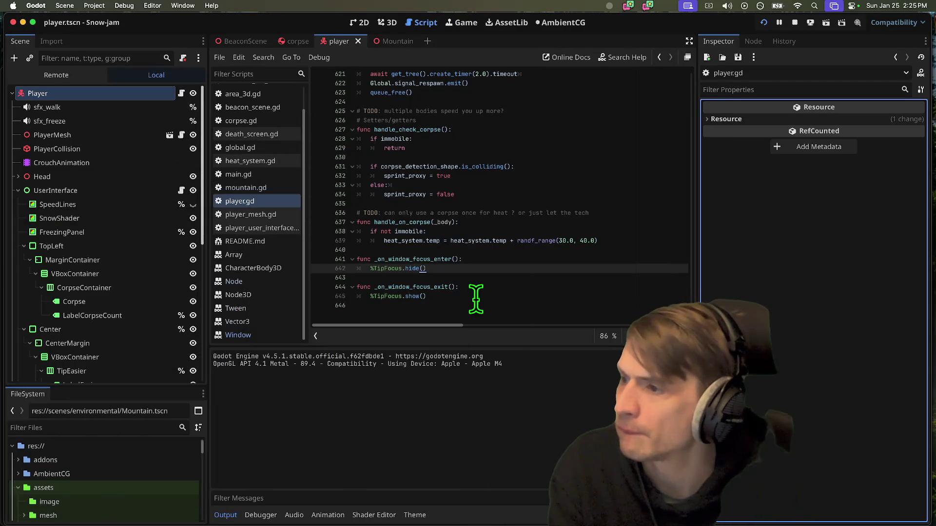
- Stop the desktop game and run the project in the browser via Remote Deploy
key("super+q")
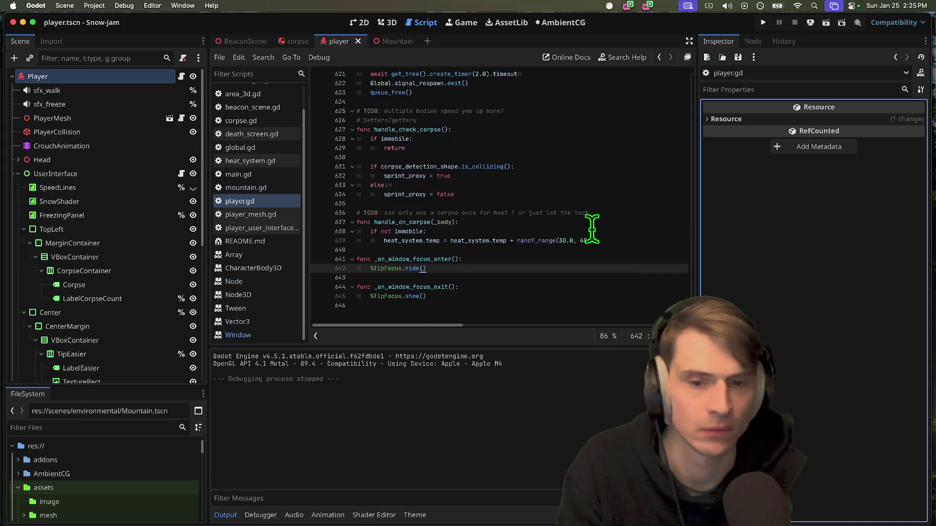
left_click(607, 232)
left_click(811, 24)
left_click(821, 53)
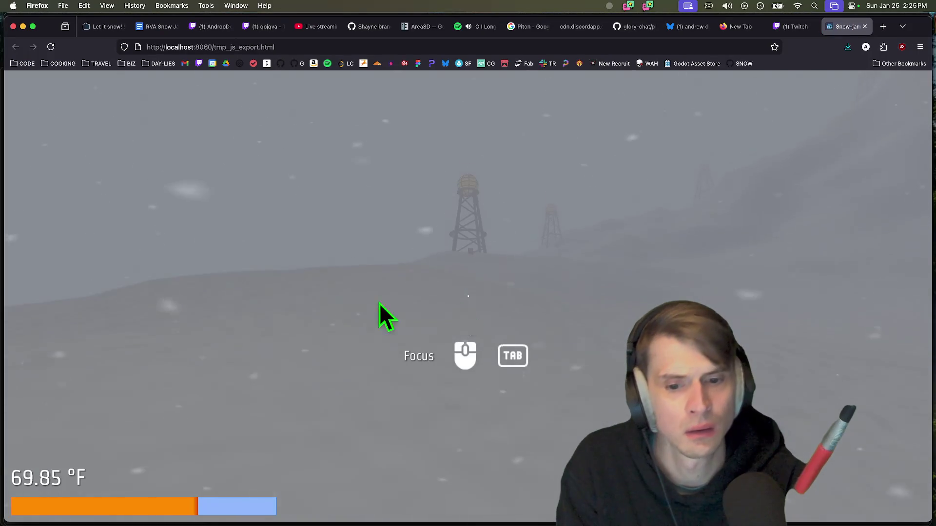
- Capture and release the pointer in the web game, then move its tab into a separate, minimized window
left_click(378, 315)
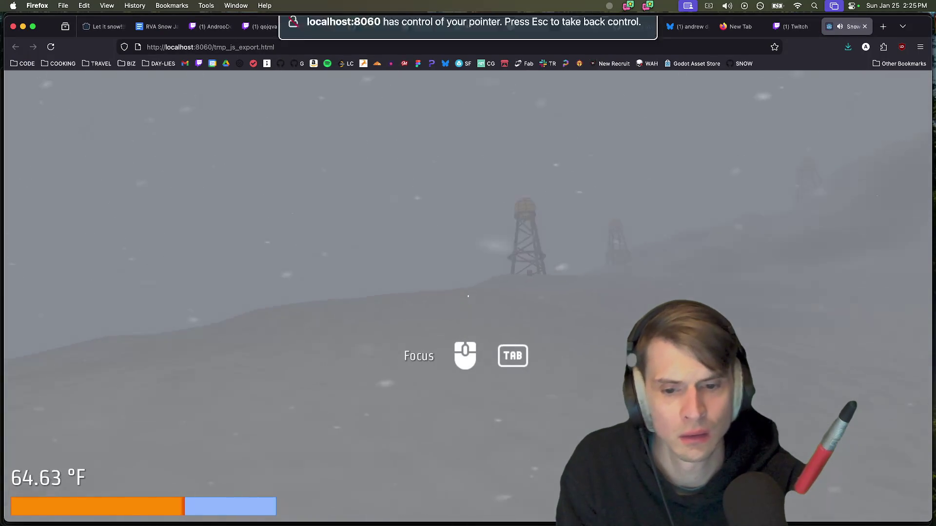
key("Escape")
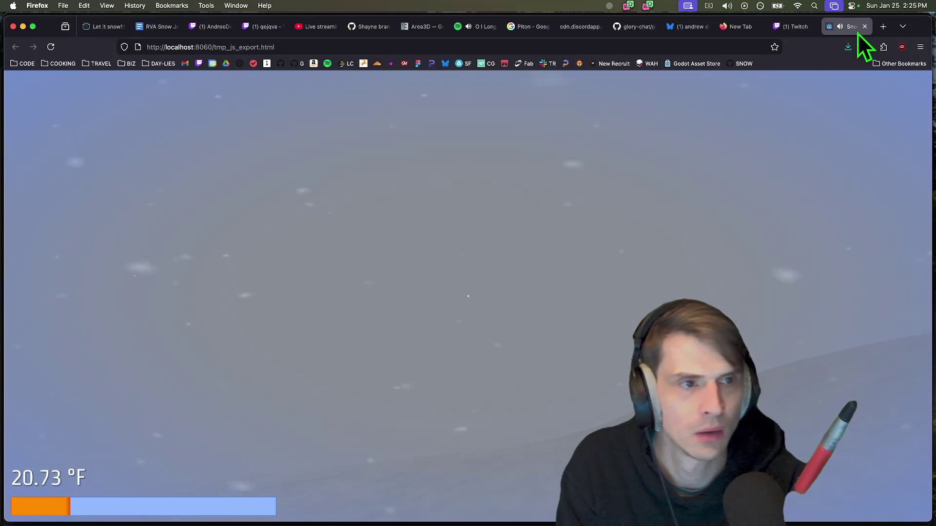
mouse_move(848, 26)
left_mouse_down()
mouse_move(104, 198)
mouse_move(225, 98)
left_mouse_up()
double_click(244, 37)
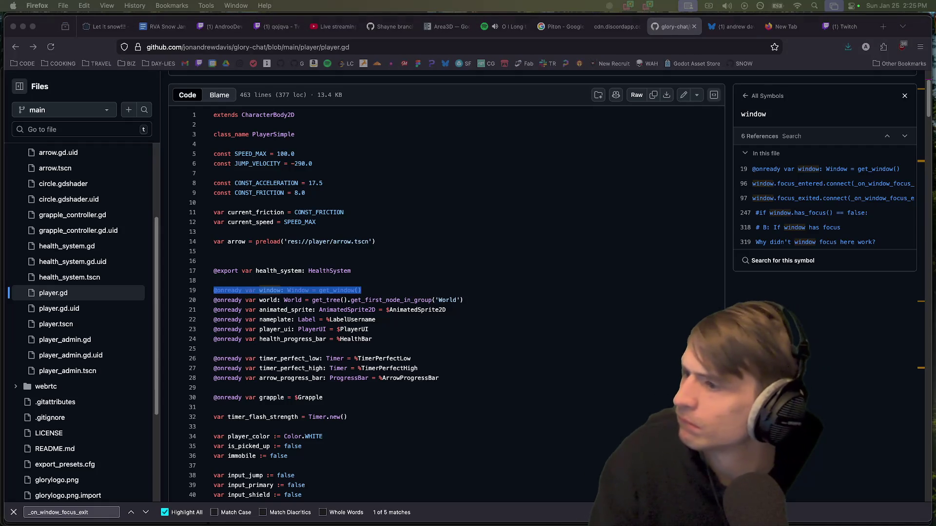
- Review GitHub's player.gd, then return to Godot's _on_window_focus_enter handler
left_click(362, 291)
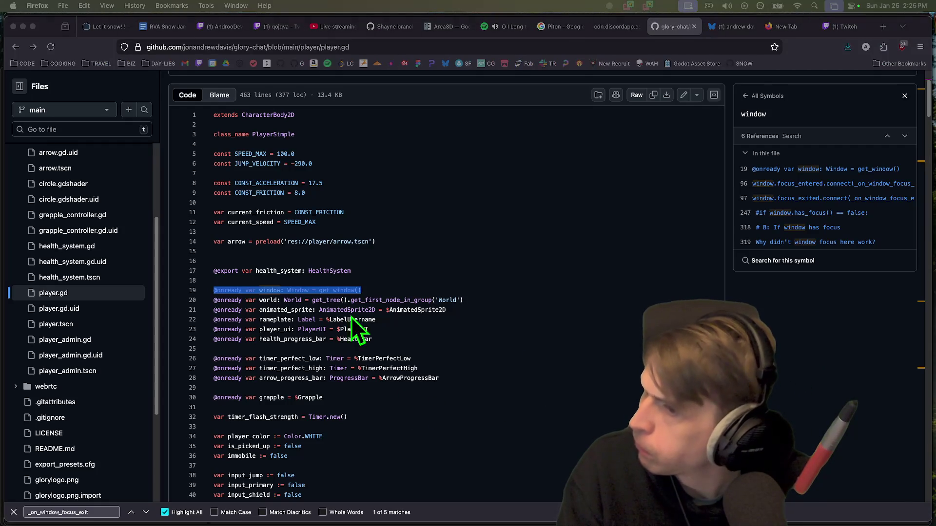
left_click(117, 310)
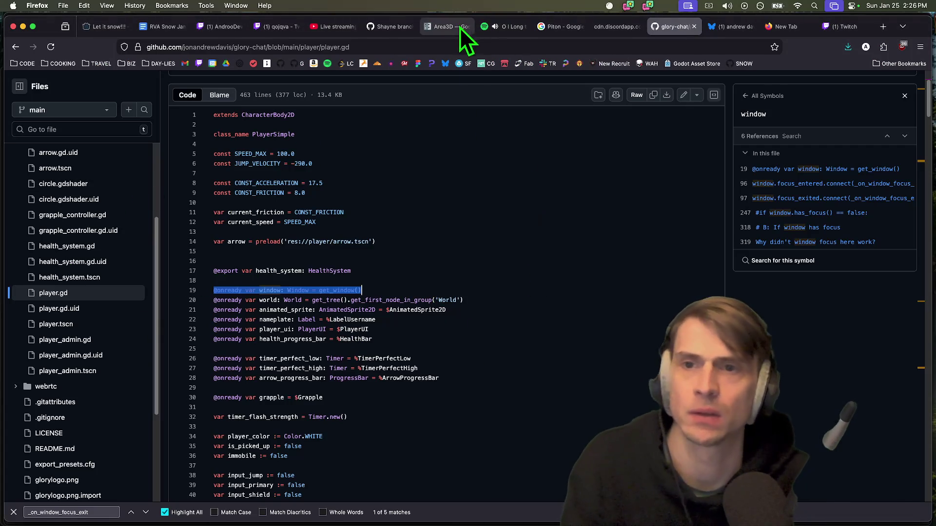
key("super+Tab")
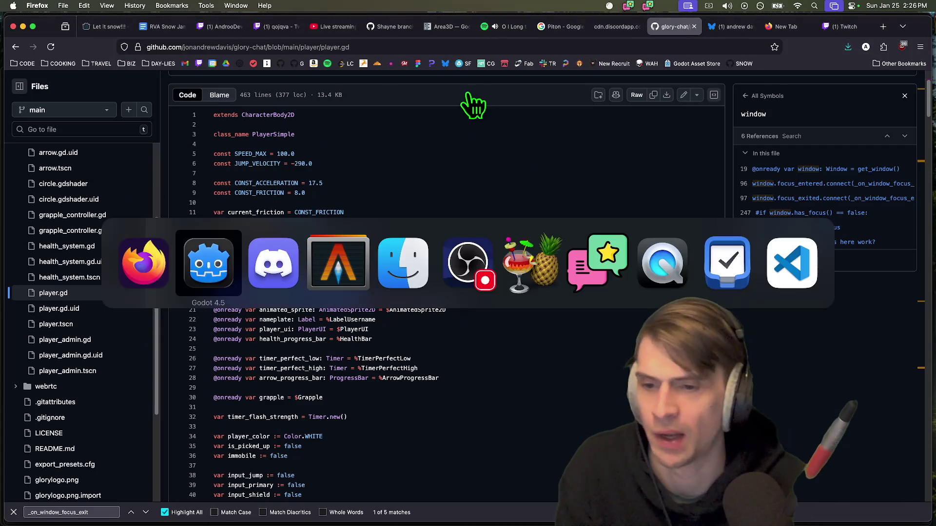
left_click(609, 268)
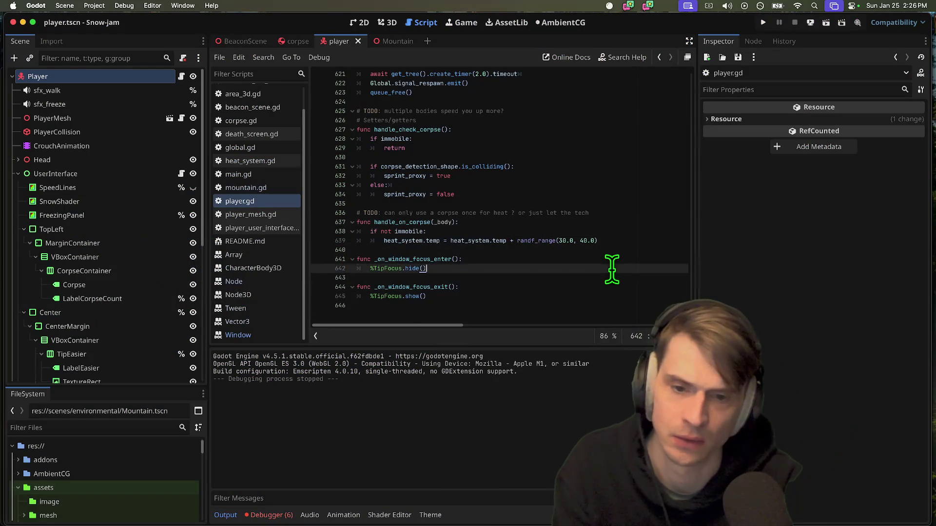
- Rerun the game, toggling focus to confirm the Focus tip hides and shows, then stop it
double_click(410, 260)
scroll(432, 261, "up", 15)
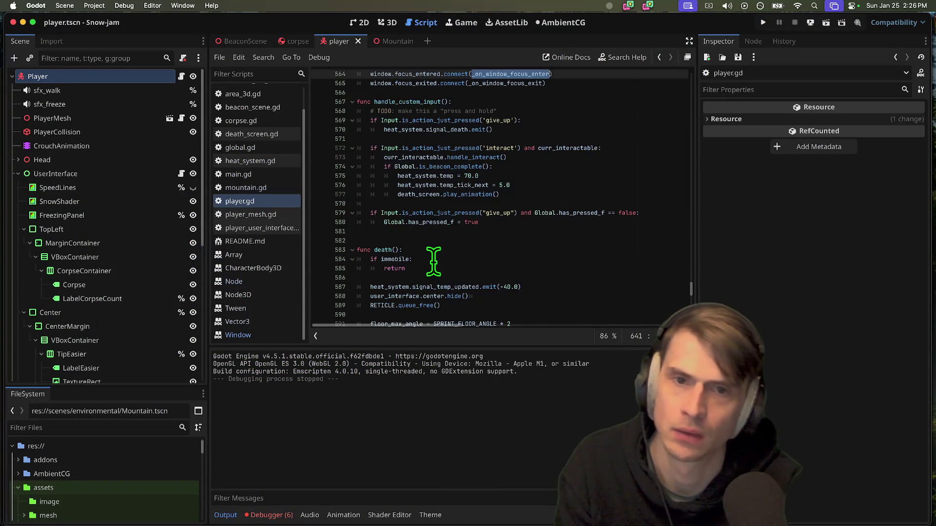
key("super+b")
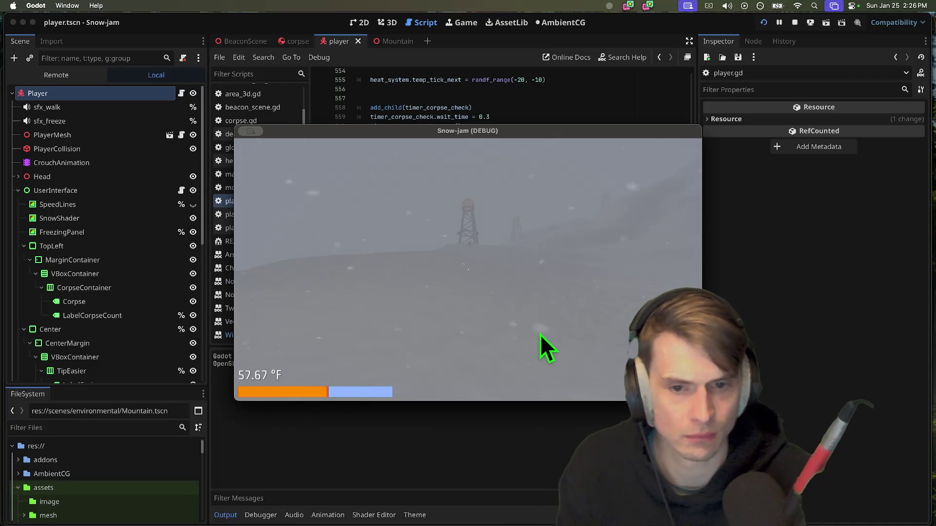
left_click(468, 285)
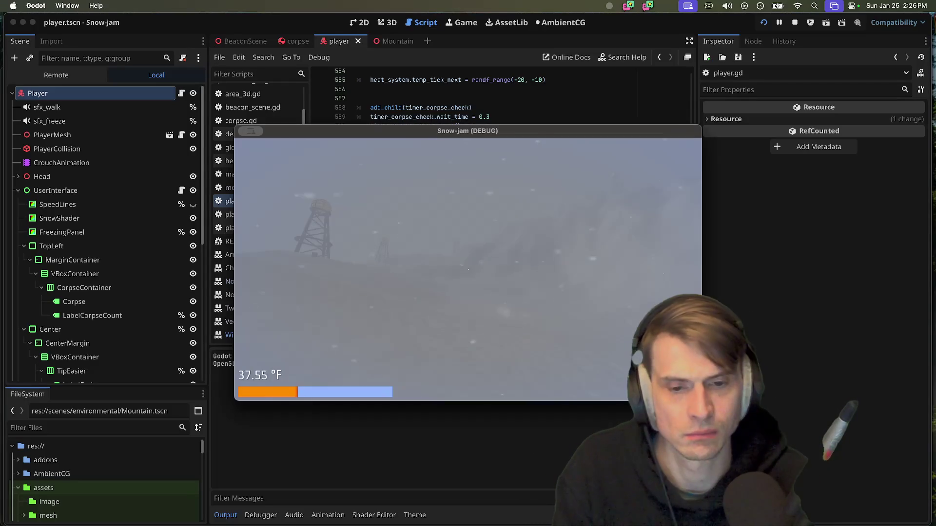
key("Escape")
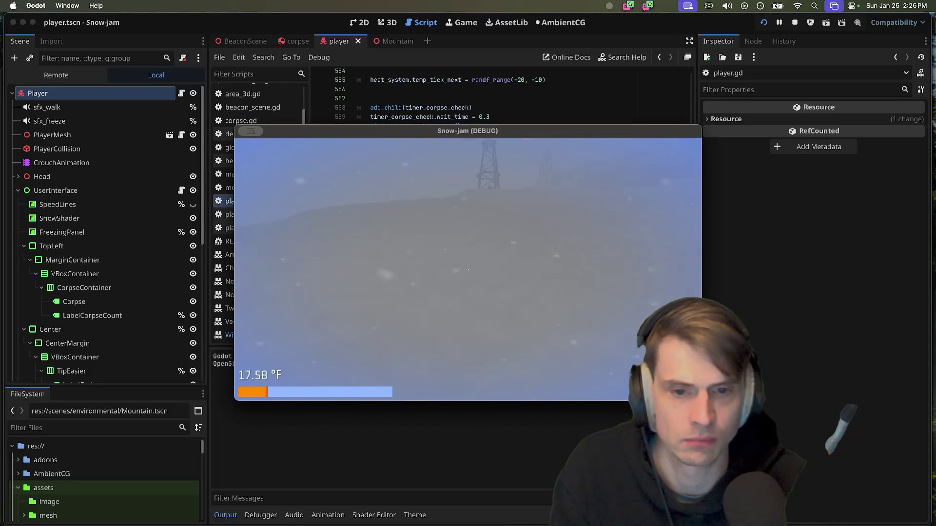
left_click(805, 338)
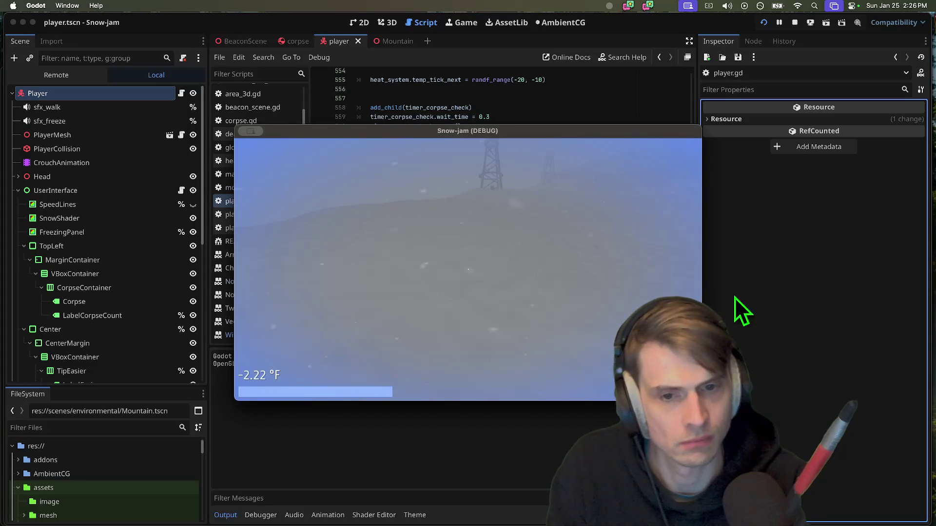
left_click(463, 287)
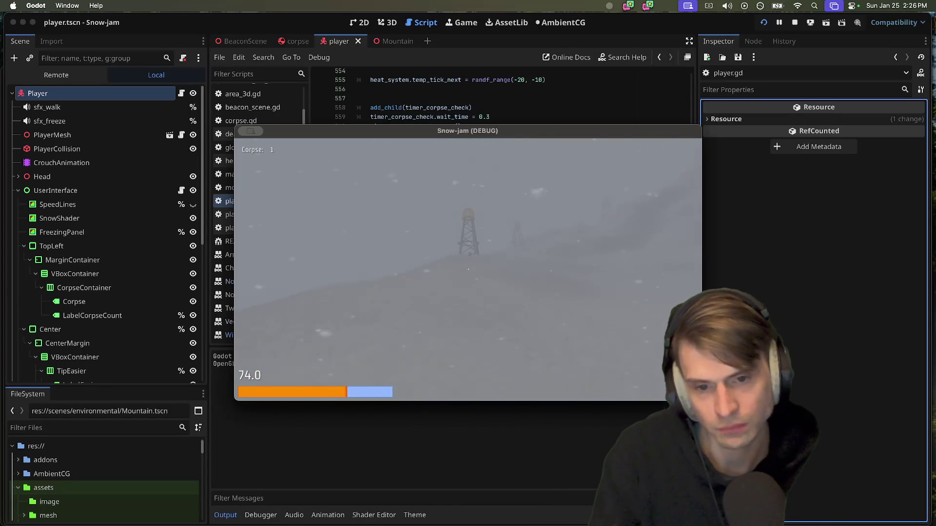
key("super+q")
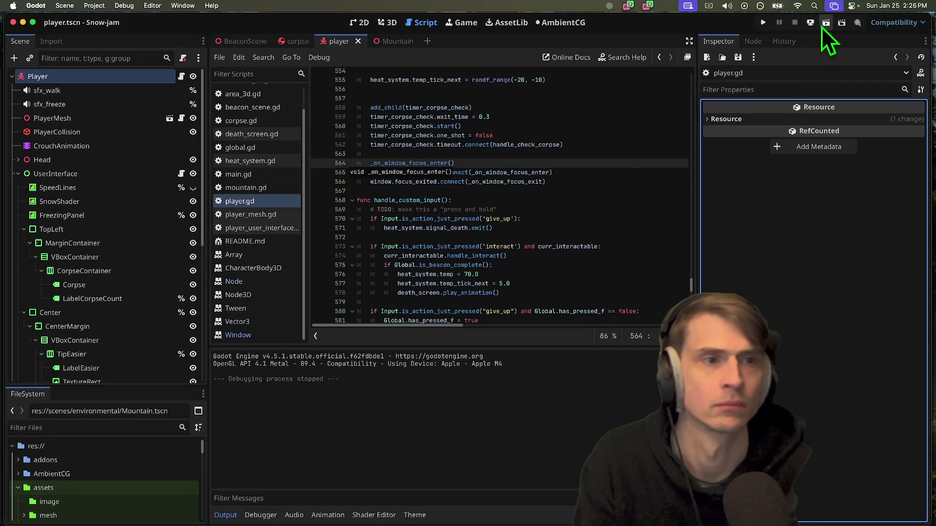
- Relaunch the web build with Run in Browser, then close its tab
left_click(811, 24)
left_click(817, 53)
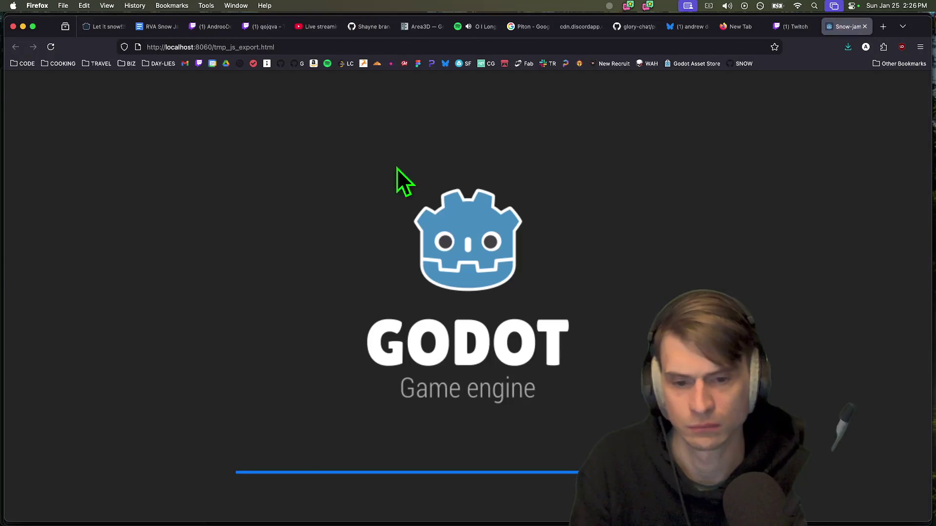
key("super+w")
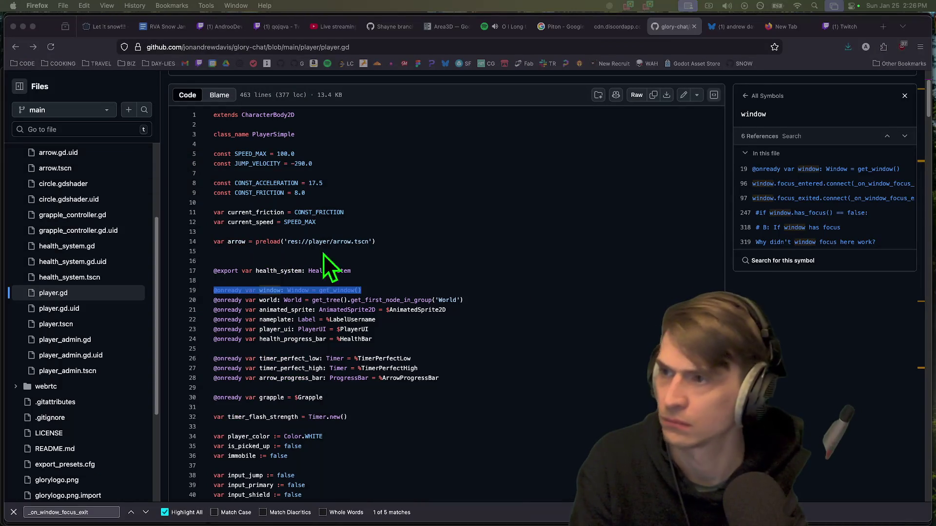
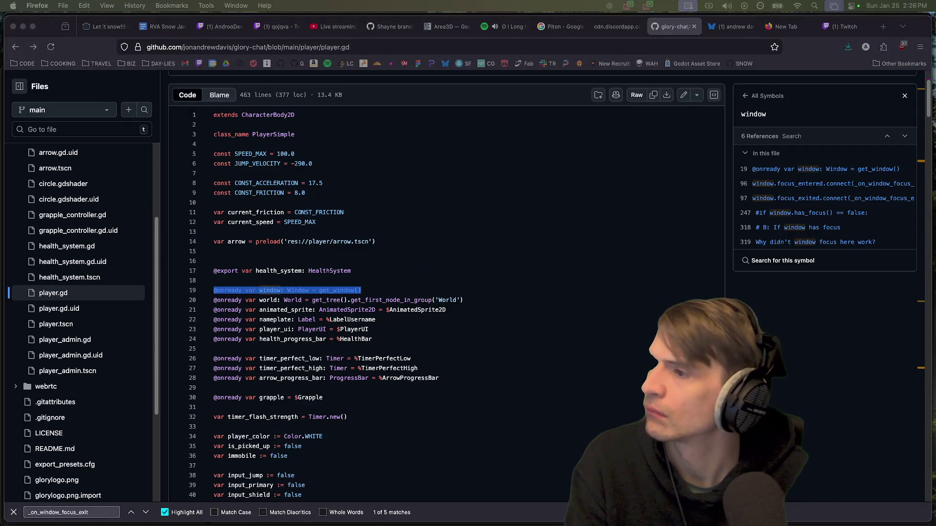
- Switch from Firefox back to the Godot editor showing player.gd
key("super+Tab")
key("super+Tab")
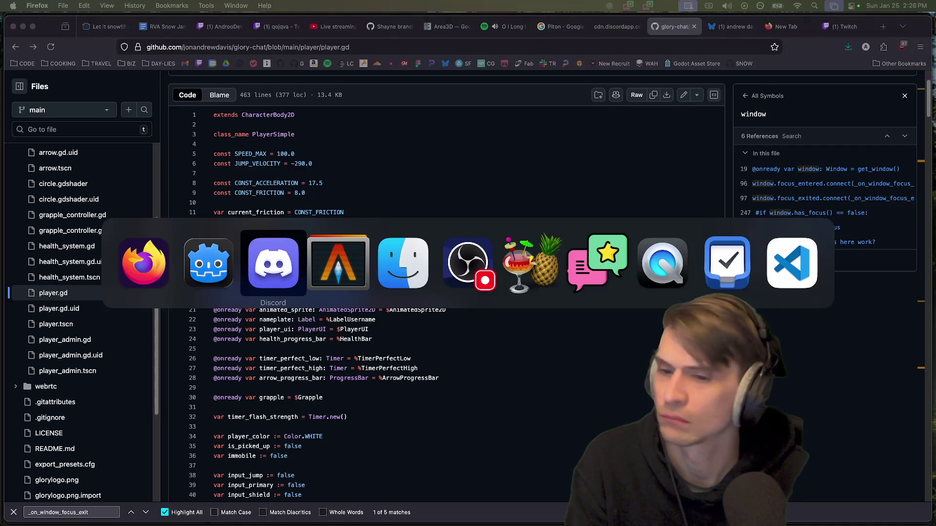
key("super+shift+Tab")
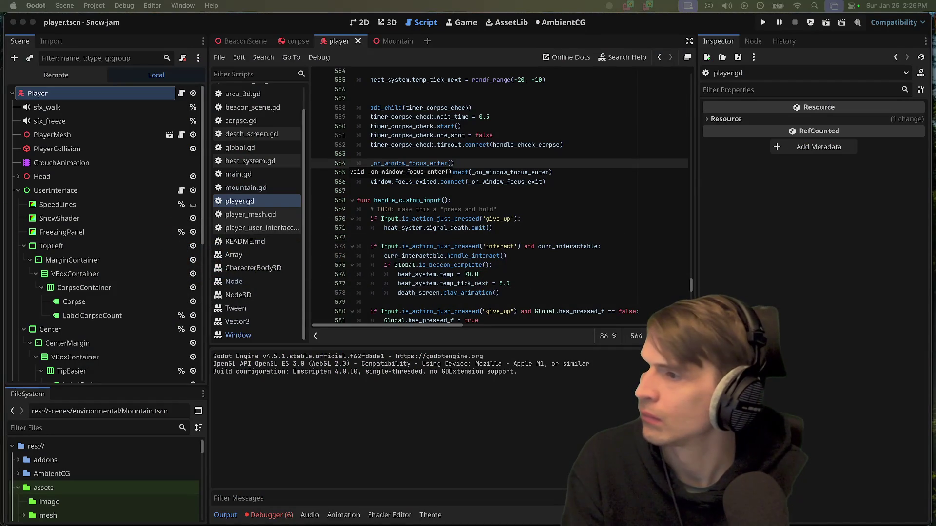
key("super+Tab")
key("super+Tab")
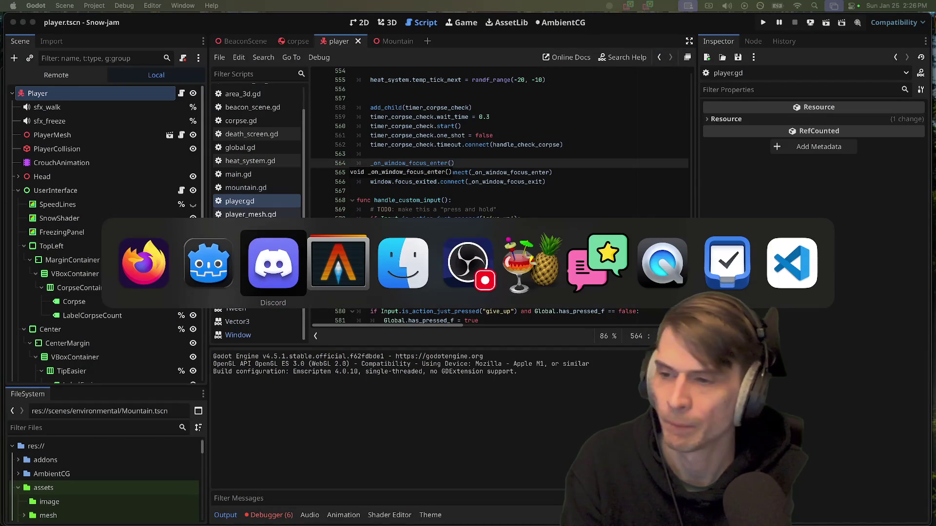
key("super+Tab")
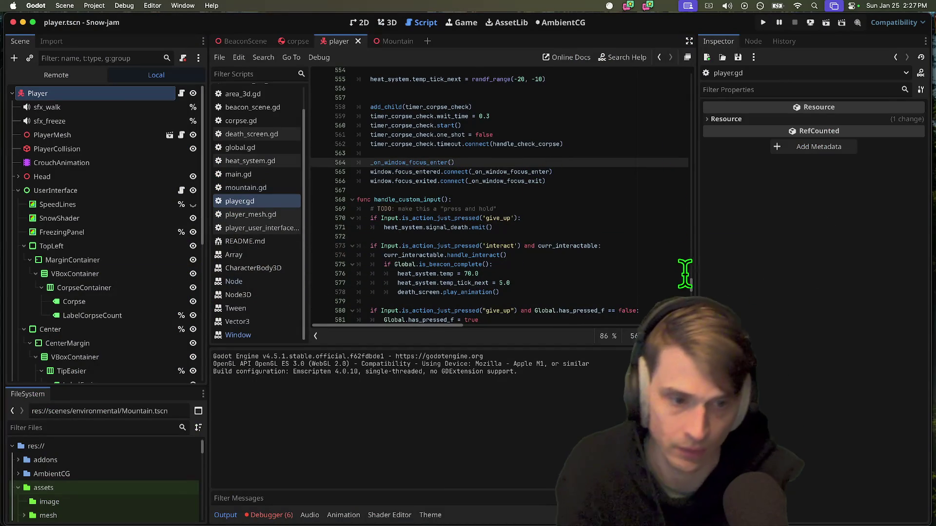
scroll(691, 290, "down", 1)
scroll(691, 290, "down", 10)
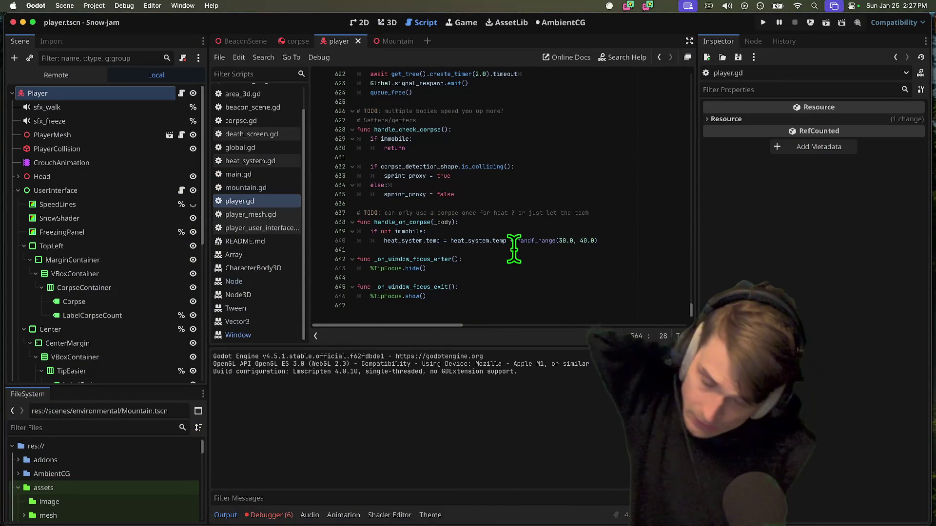
left_click(522, 268)
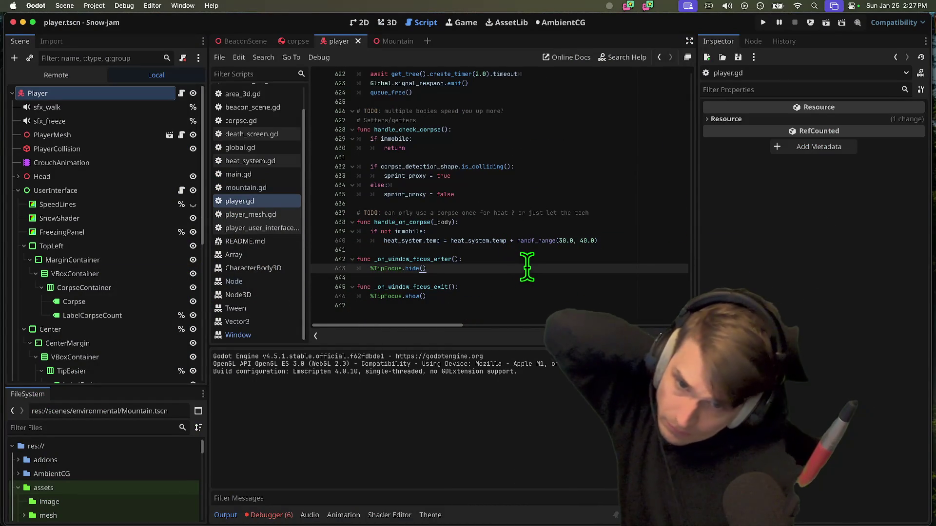
key("ctrl+f")
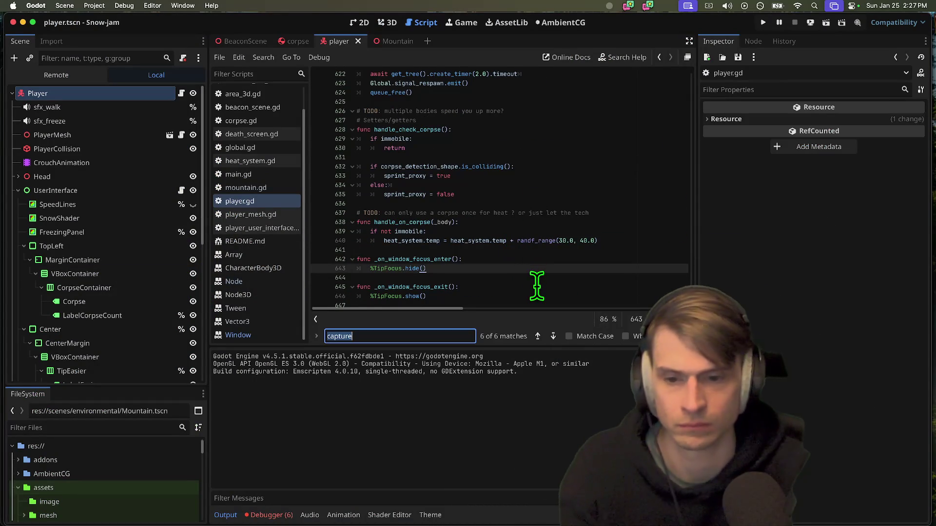
type("input")
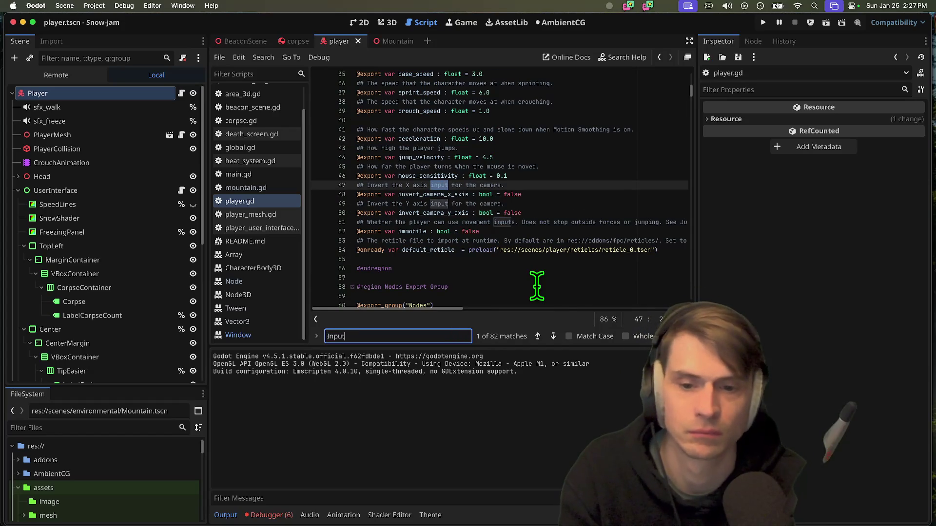
key("Escape")
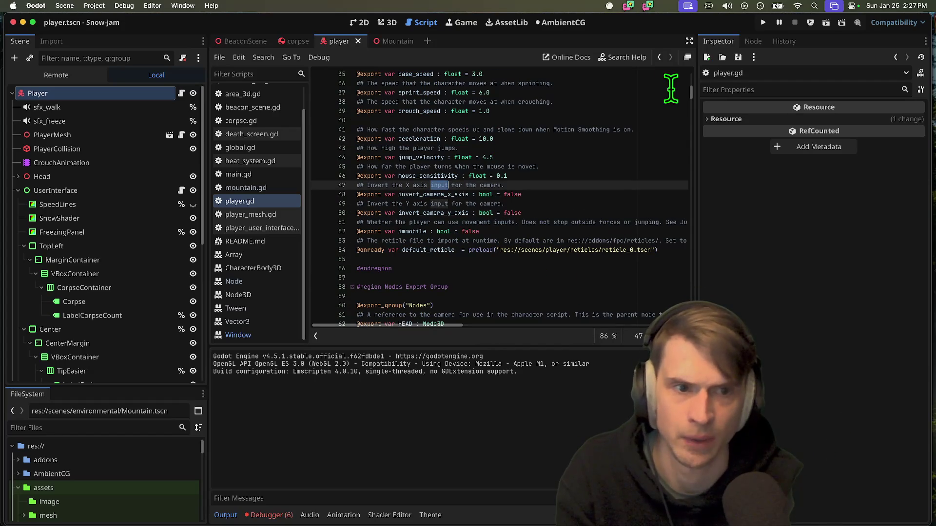
left_click_drag(690, 91, 690, 312)
triple_click(511, 259)
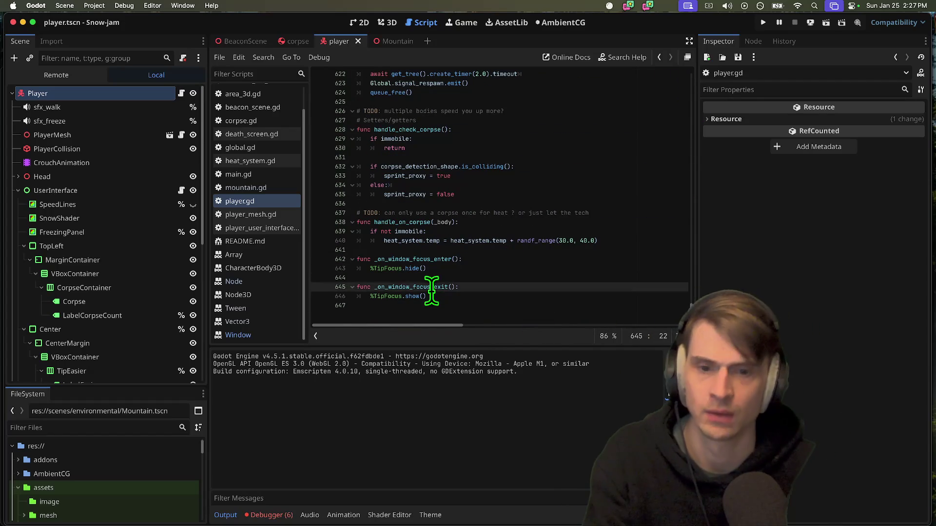
left_click(438, 269)
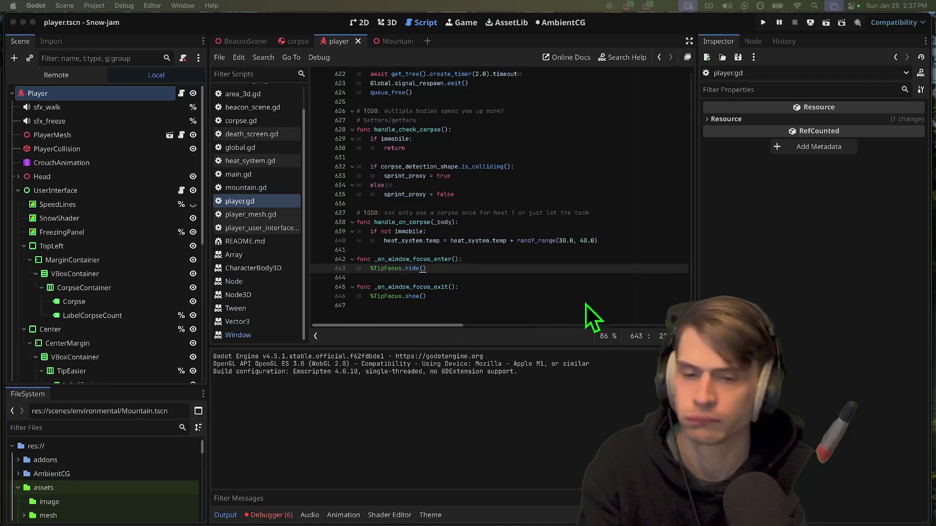
left_click(653, 277)
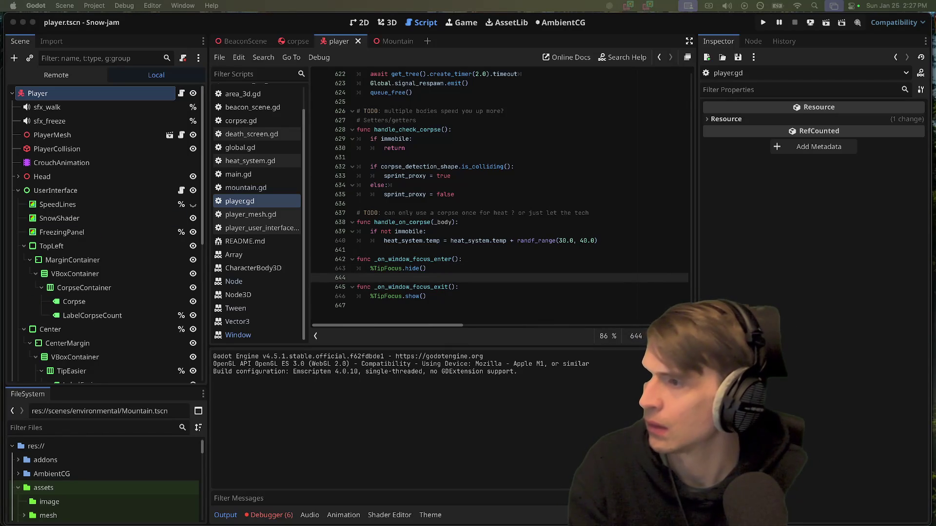
left_click(591, 232)
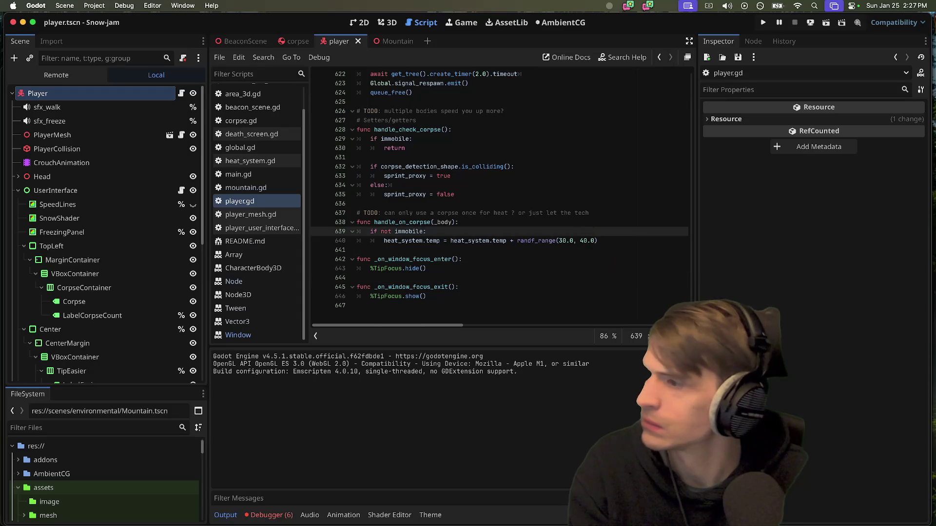
left_click(557, 269)
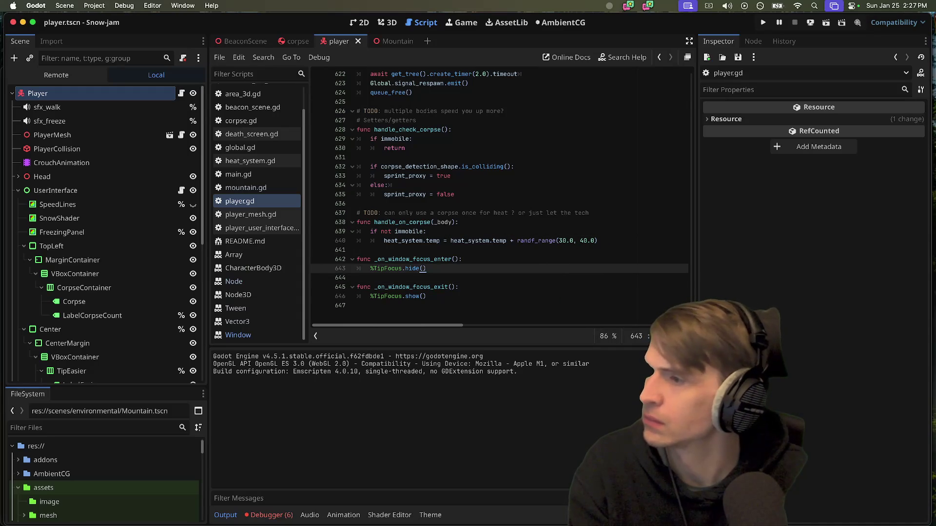
left_click(518, 307)
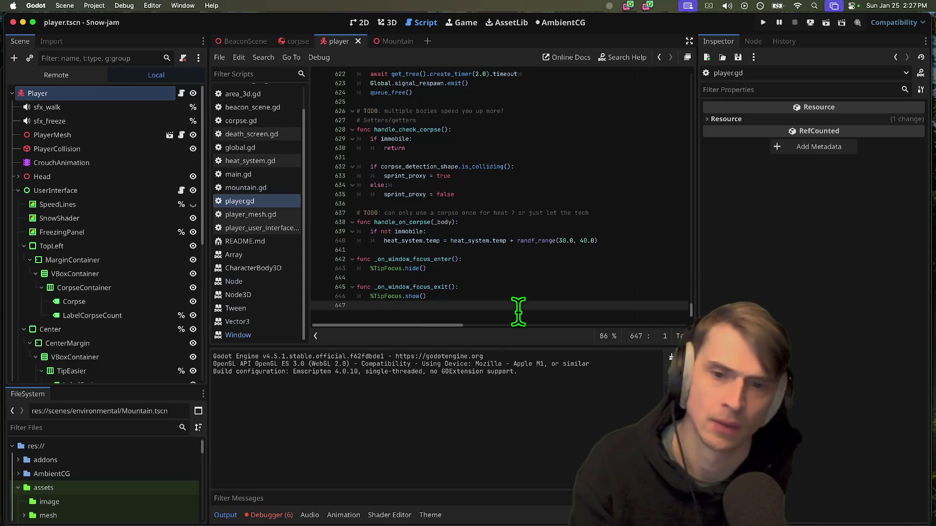
mouse_move(691, 307)
left_mouse_down()
mouse_move(684, 87)
mouse_move(691, 310)
left_mouse_up()
left_click_drag(522, 312, 280, 260)
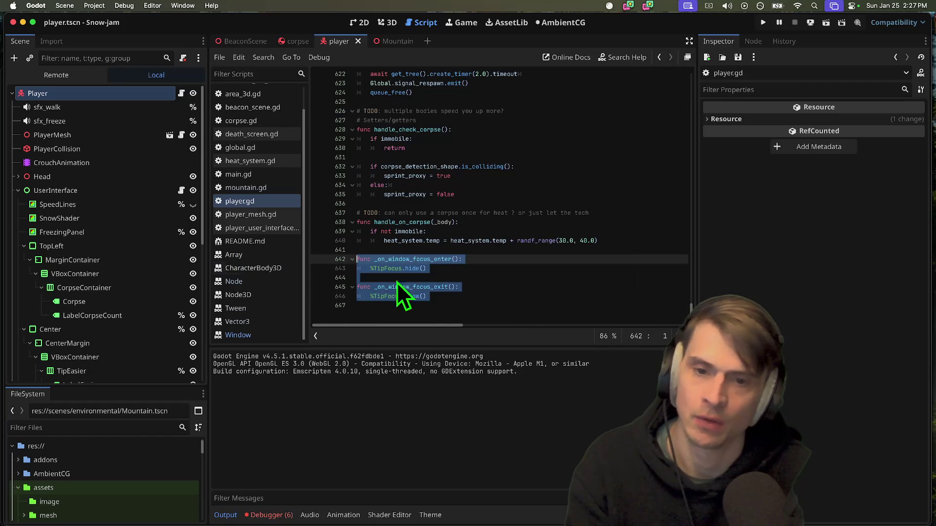
scroll(668, 168, "up", 20)
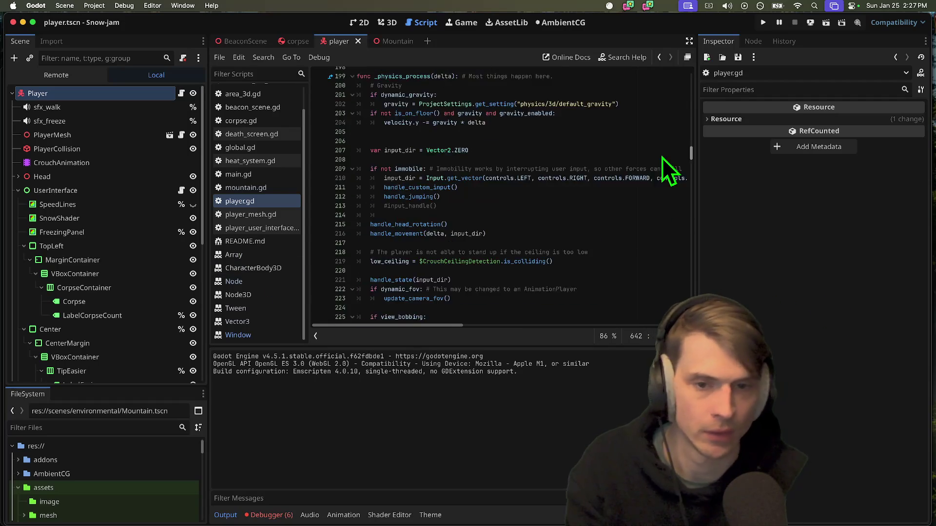
scroll(653, 97, "up", 15)
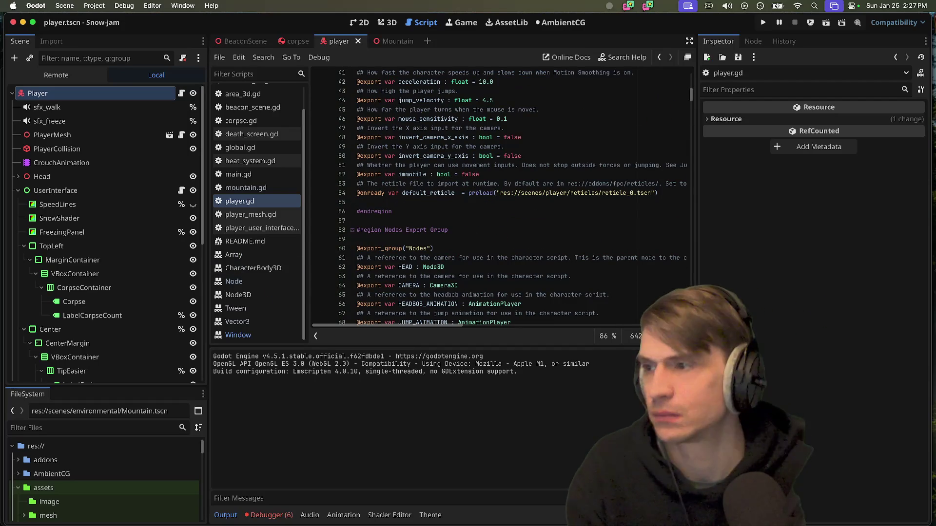
left_click(539, 213)
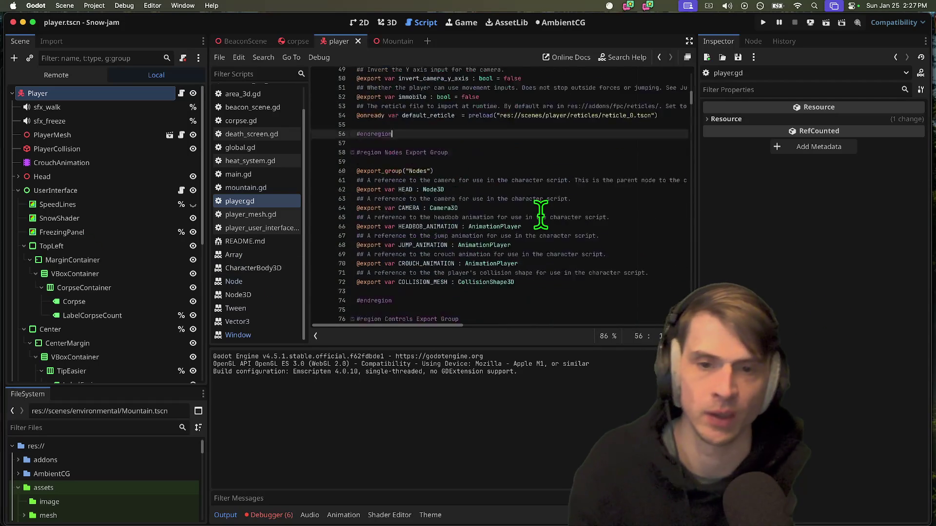
scroll(539, 215, "down", 20)
scroll(541, 215, "down", 20)
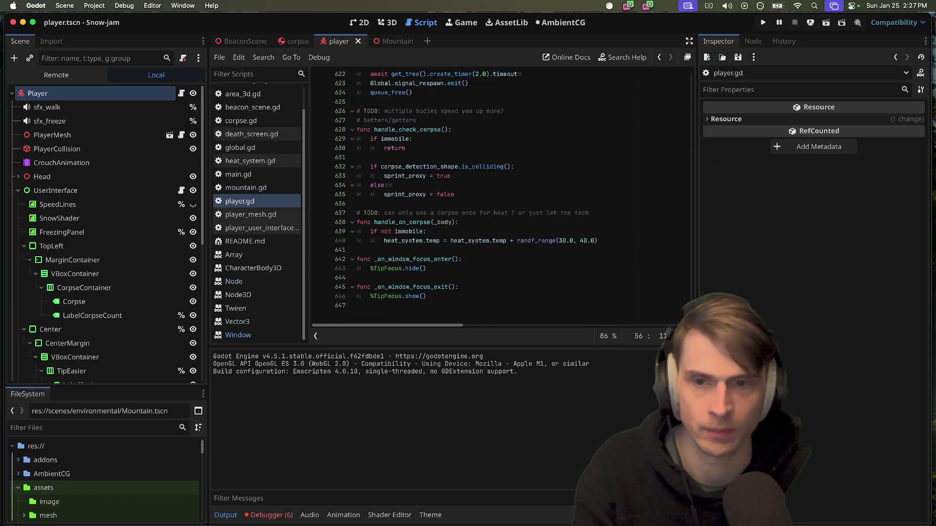
mouse_move(480, 291)
left_mouse_down()
mouse_move(282, 242)
mouse_move(412, 259)
left_mouse_up()
double_click(412, 259)
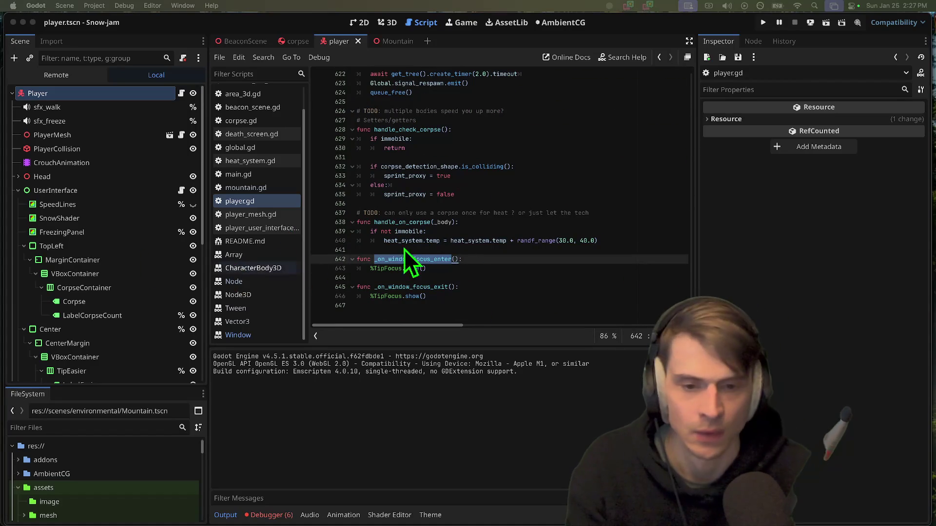
mouse_move(685, 296)
left_mouse_down()
mouse_move(685, 208)
mouse_move(516, 166)
left_mouse_up()
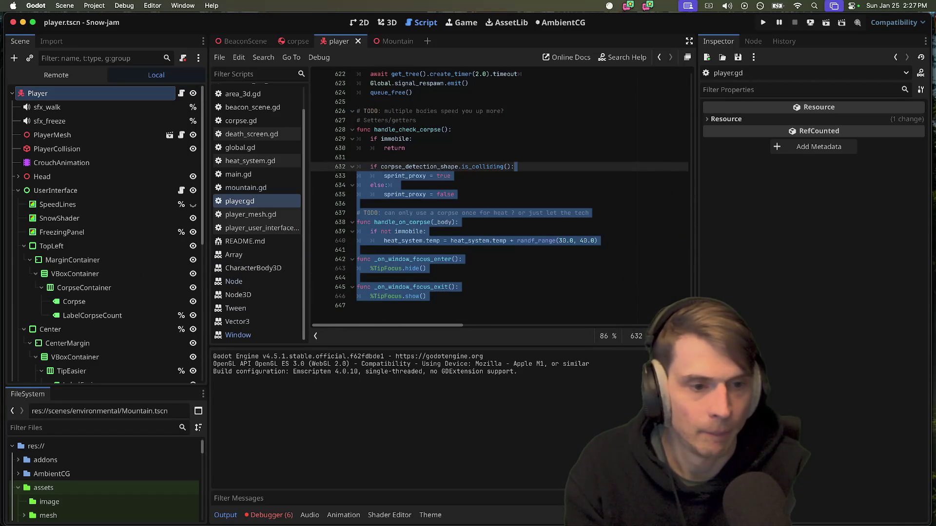
scroll(668, 129, "up", 20)
scroll(546, 195, "down", 10)
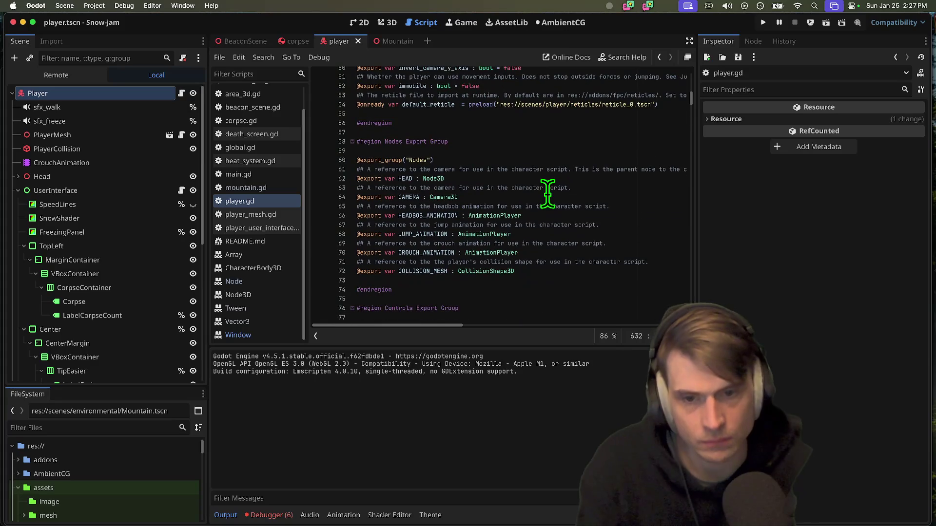
scroll(547, 193, "down", 13)
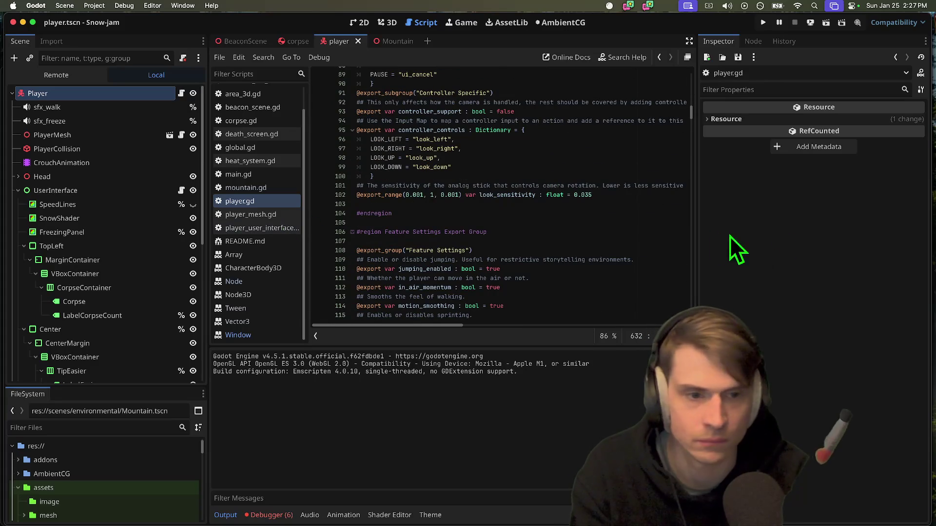
left_click_drag(692, 117, 685, 215)
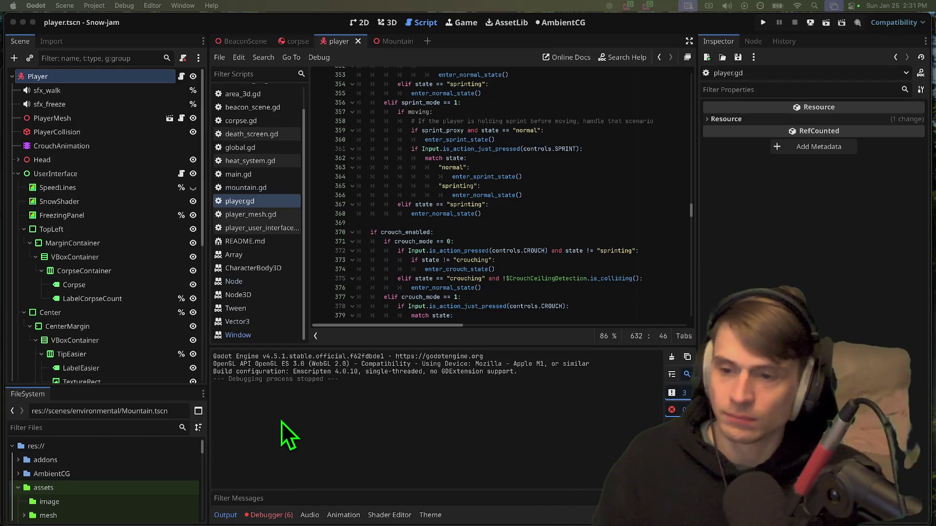
- Switch from the Godot editor over to Discord
key("super+Tab")
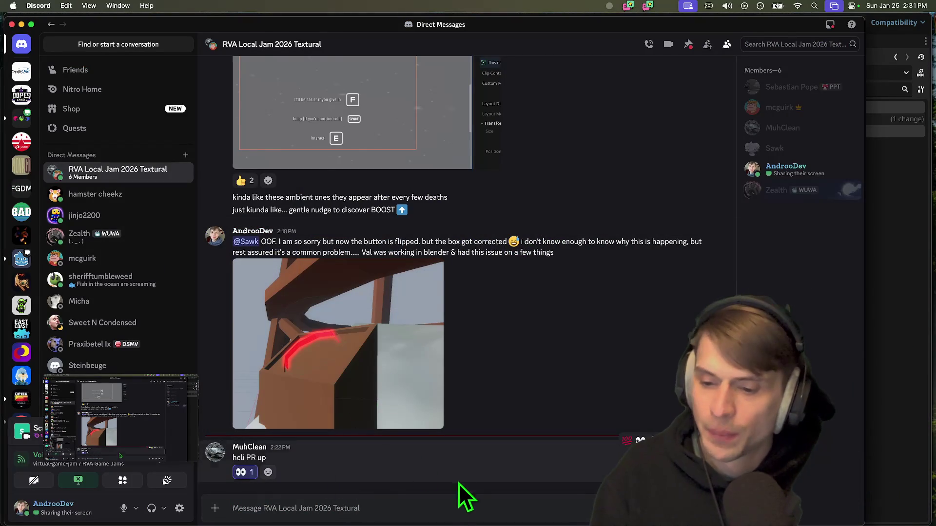
- Send 'Let me get that in now. 3 min here' to the jam group chat
mouse_move(507, 523)
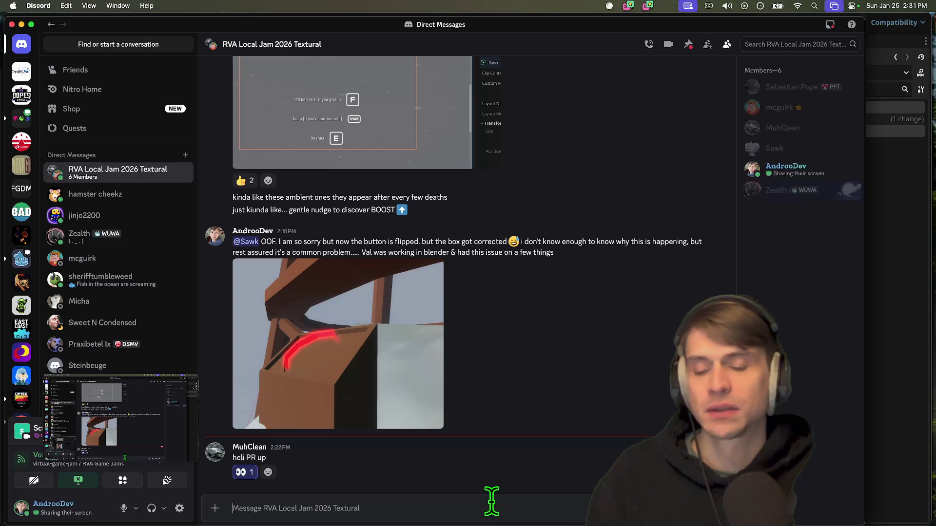
type("okk")
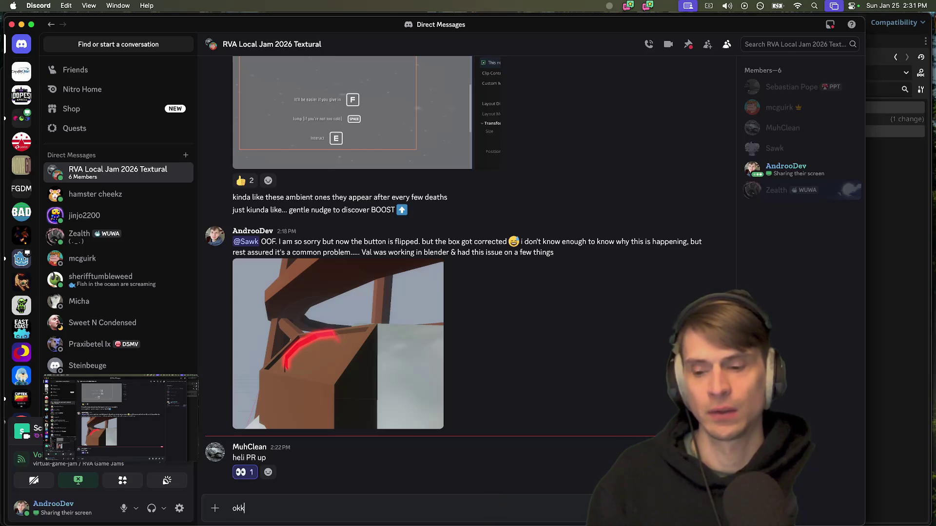
key("BackSpace")
key("BackSpace")
key("BackSpace")
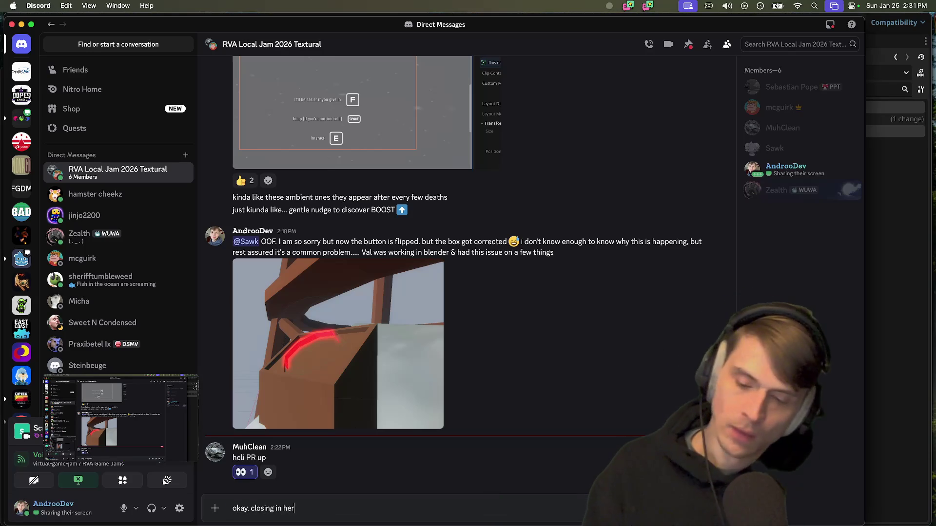
key("super+Tab")
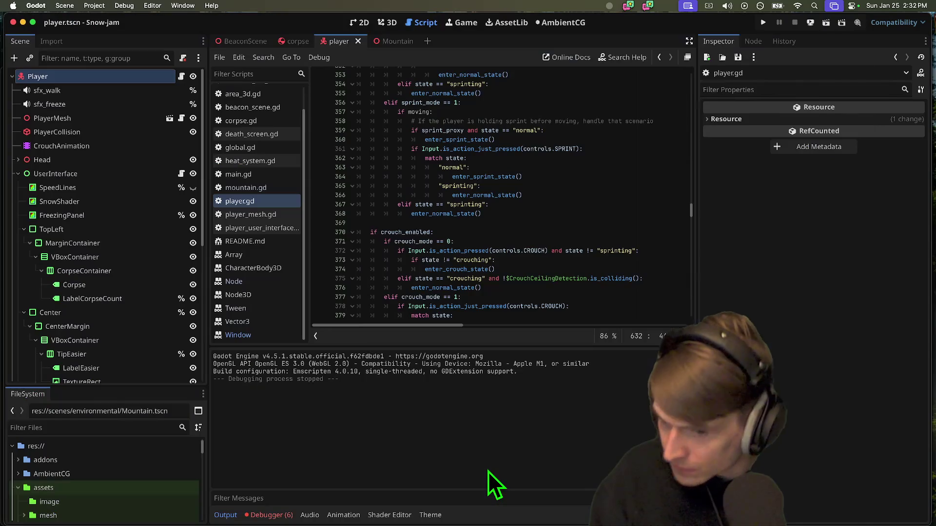
key("super+Tab")
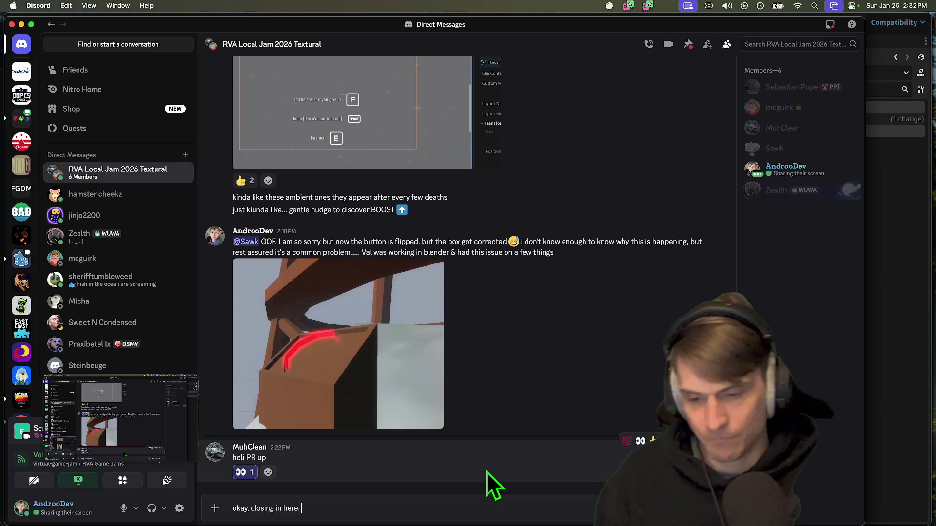
type("Let me get that in now. 3")
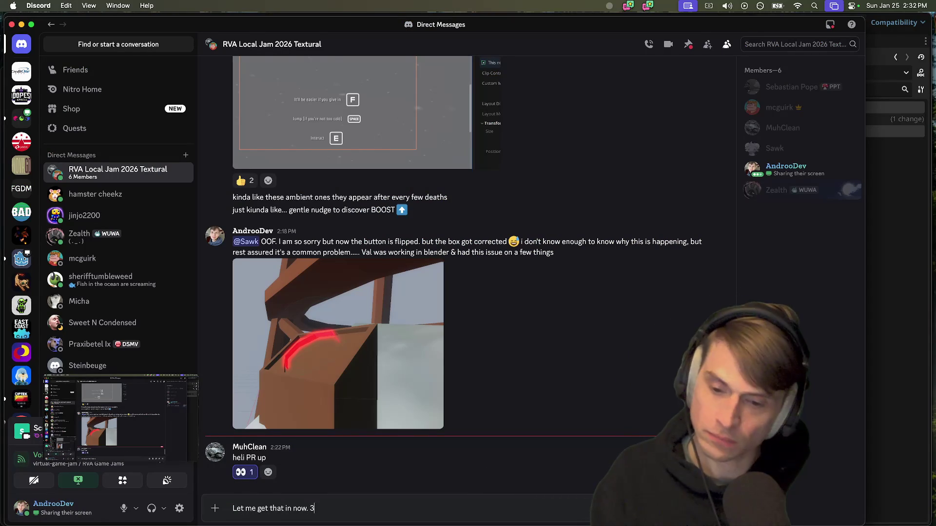
key("Return")
- Switch from Discord back to the Godot editor
key("super+Tab")
key("super+Tab")
key("super+Tab")
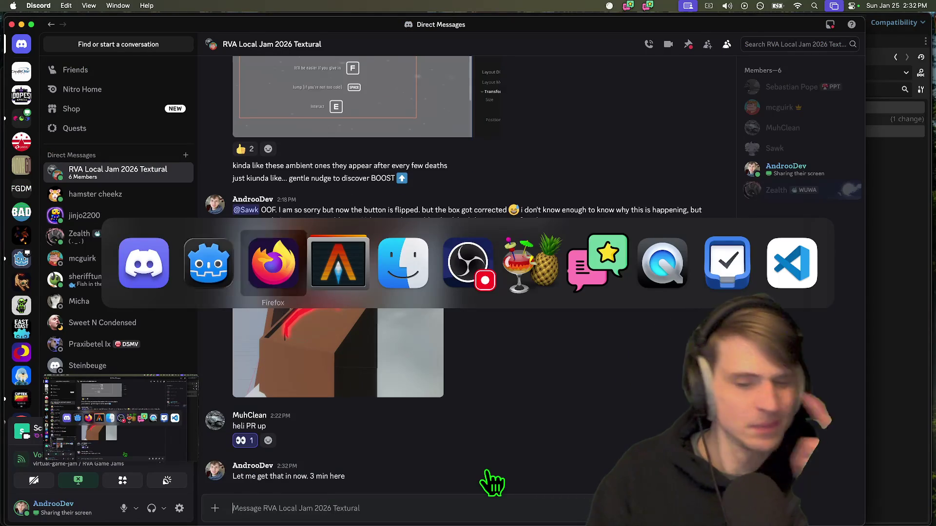
key("super+Tab")
key("super+Tab")
key("super+Tab")
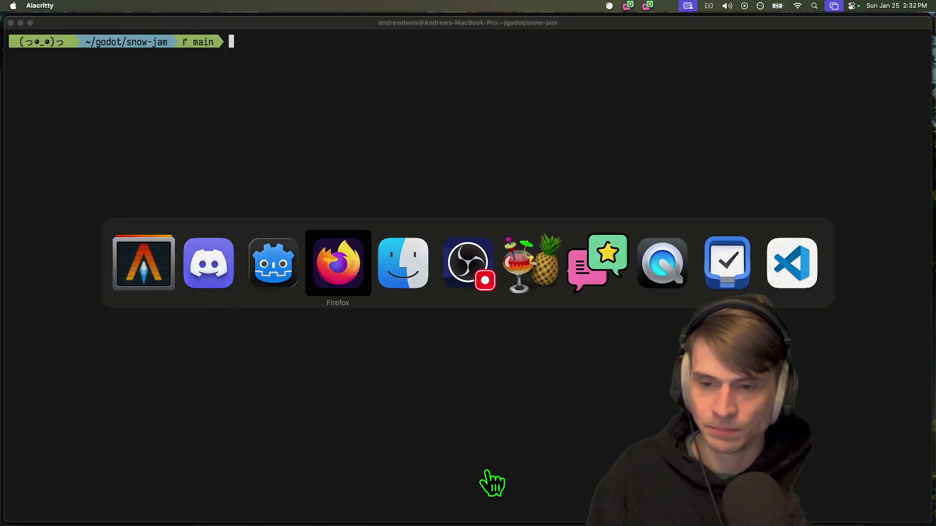
key("super+Tab")
key("super+Tab")
key("super+Tab")
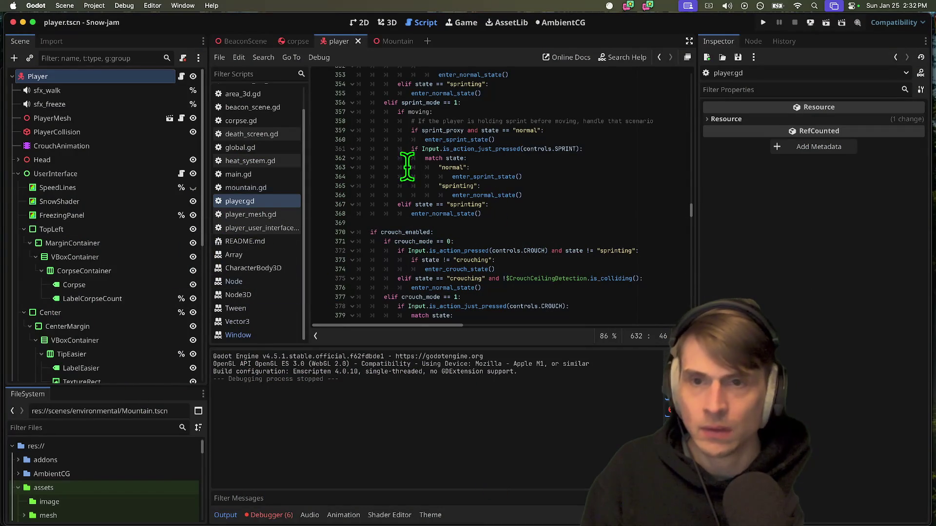
- Open player.gd and search it for 'tip' to locate the TipFocus code
left_click(254, 190)
left_click(255, 200)
scroll(502, 234, "down", 5)
left_click(505, 241)
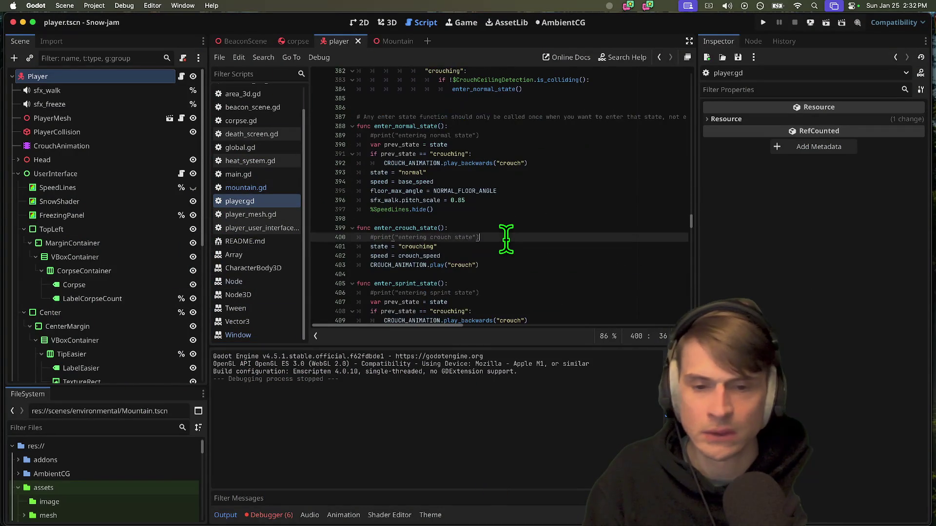
key("ctrl+f")
type("tip")
key("Escape")
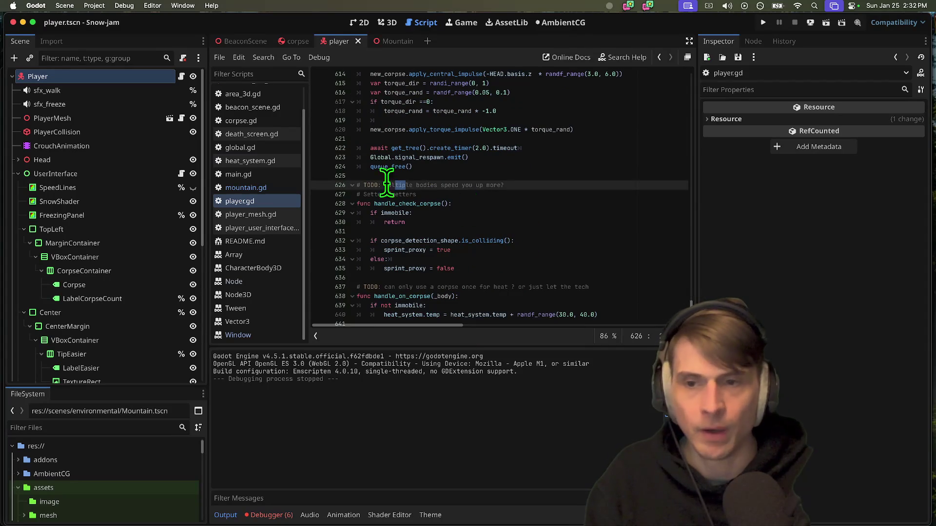
- Make _on_window_focus_enter/exit just pass, commenting out %TipFocus.hide() and %TipFocus.show()
scroll(502, 195, "down", 3)
left_click_drag(541, 297, 340, 267)
left_click(538, 268)
key("super+shift+Return")
key("Down")
key("super+k")
key("Down")
key("Down")
key("Down")
key("Up")
key("Down")
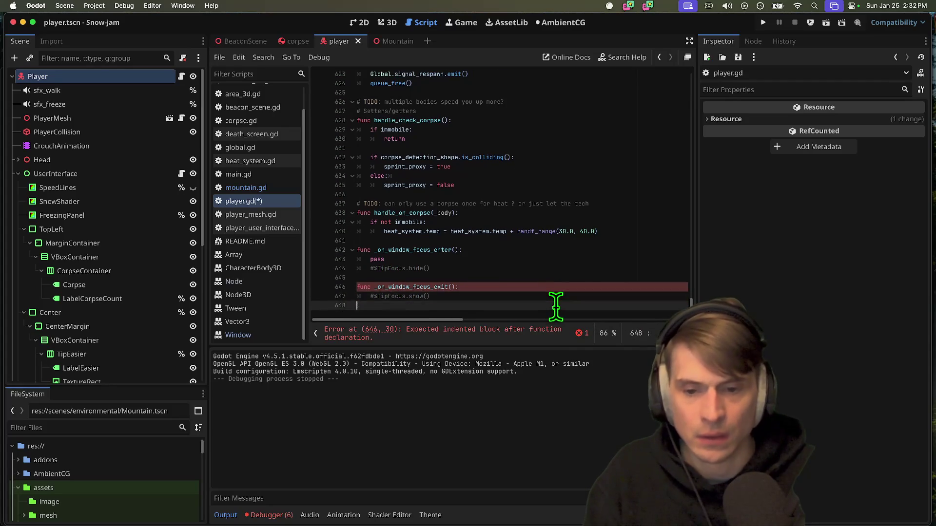
left_click(598, 270)
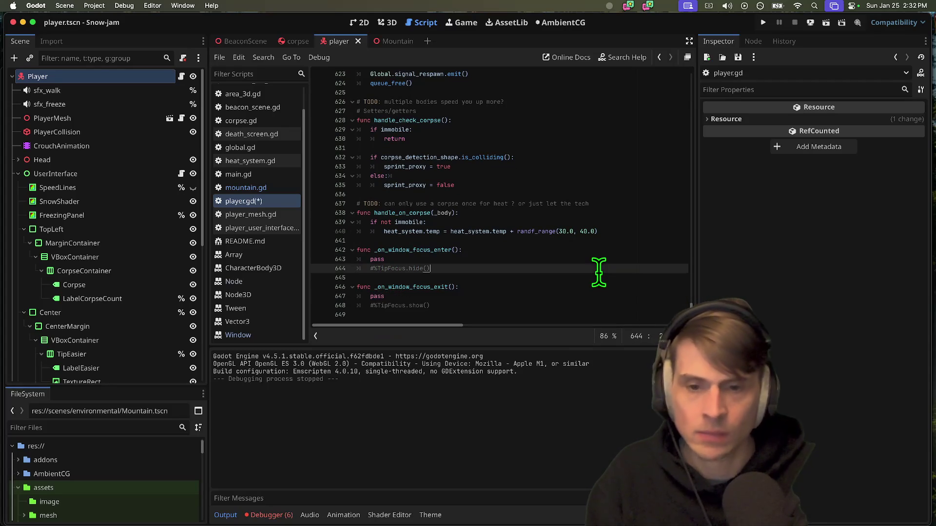
- Save player.gd and close the player, corpse and BeaconScene scene tabs
key("ctrl+s")
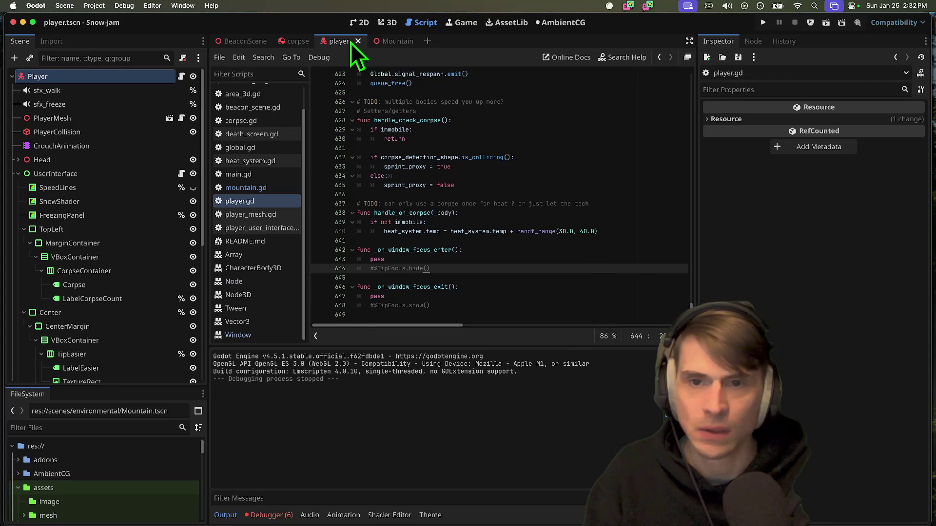
left_click(357, 42)
left_click(317, 41)
left_click(271, 41)
- Check the repository's git status in the terminal
key("super+Tab")
key("super+Tab")
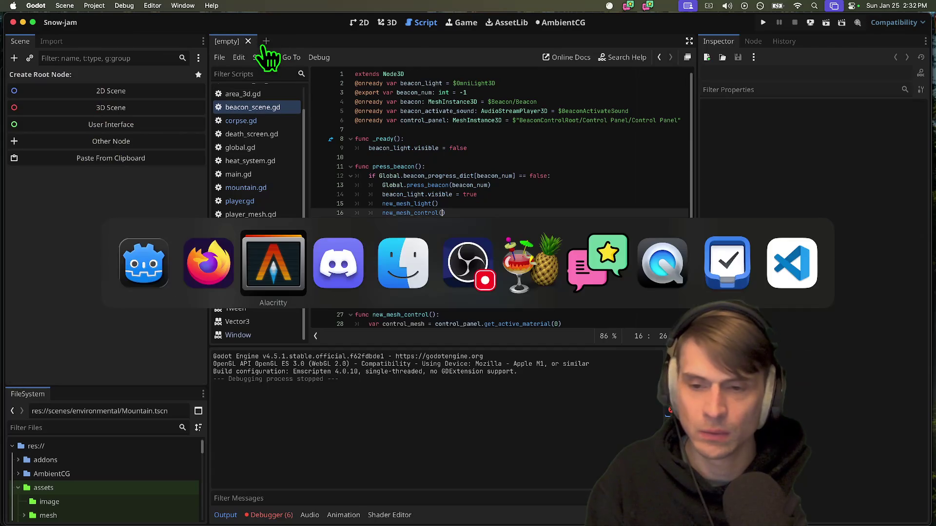
type("g")
key("Return")
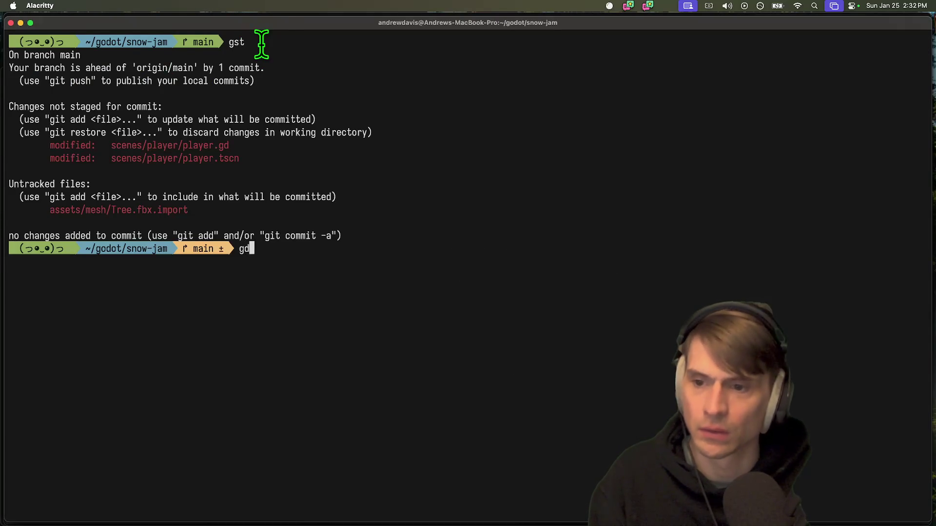
- Page through the git diff of the player.gd and player.tscn TipFocus changes, then return to Godot
key("Return")
key("space")
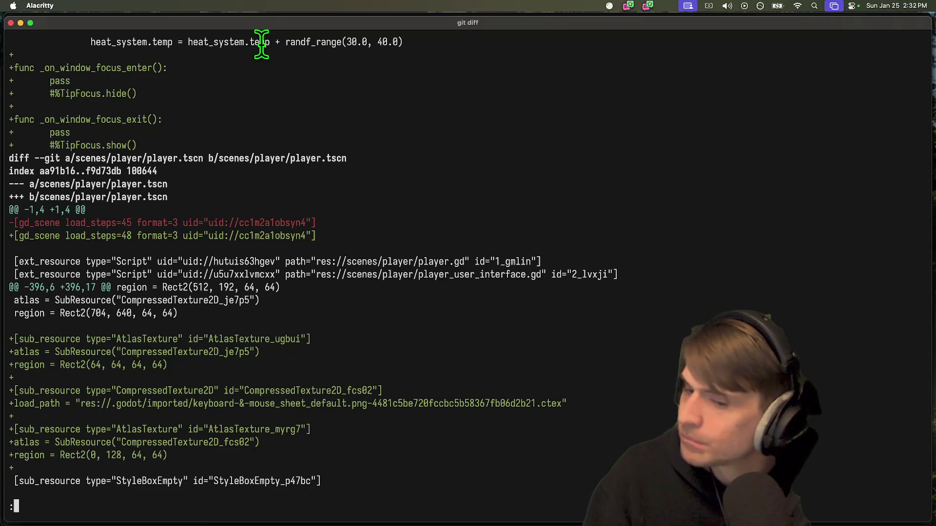
key("space")
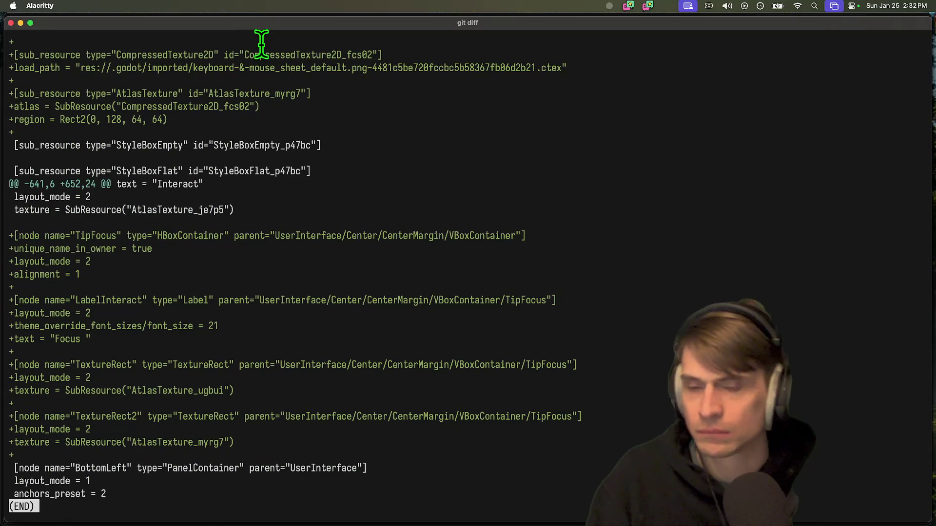
scroll(273, 108, "up", 1)
scroll(293, 168, "down", 1)
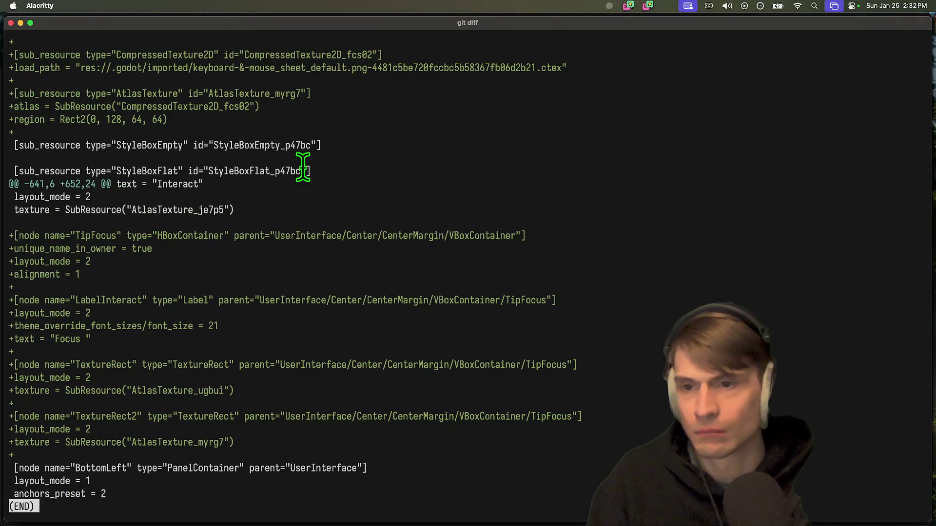
key("q")
key("super+Tab")
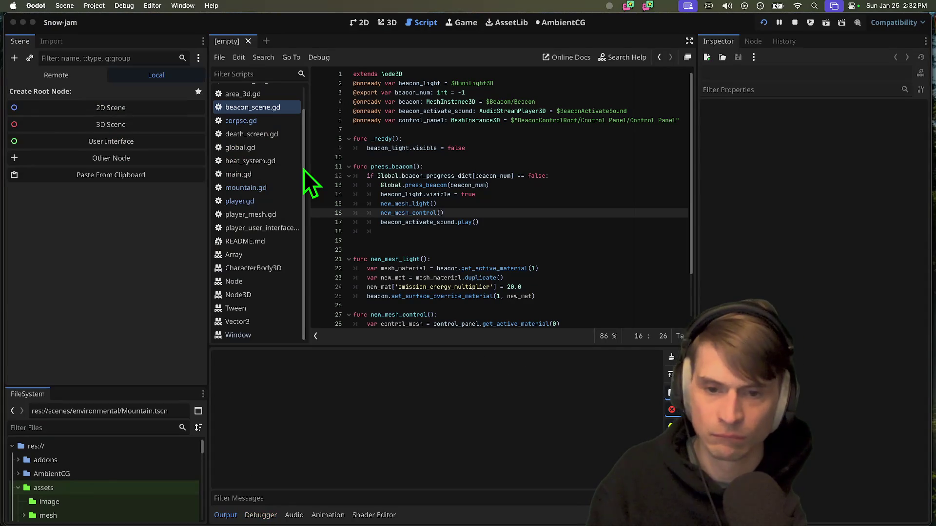
- Stop the game, enlarge the FileSystem dock, and select TipFocus in player.gd
key("super+q")
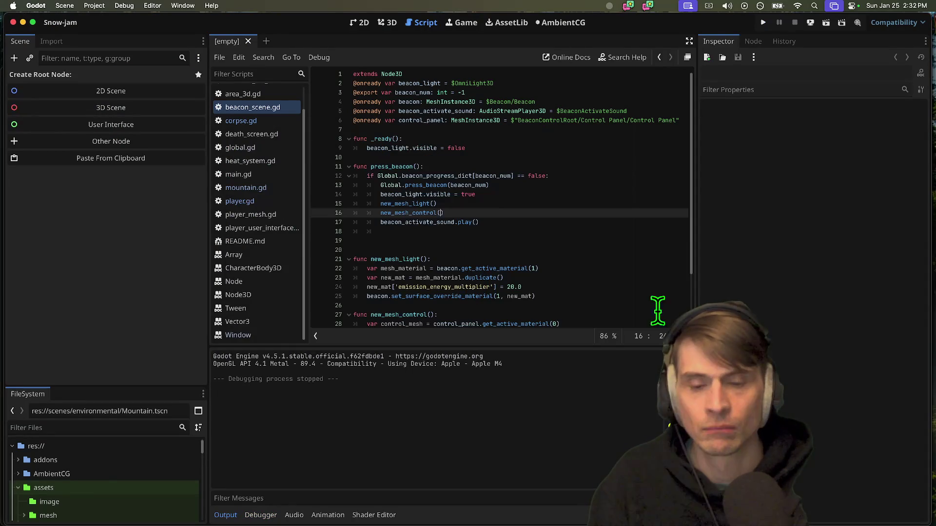
left_click_drag(103, 390, 102, 273)
left_click(569, 196)
left_click(533, 223)
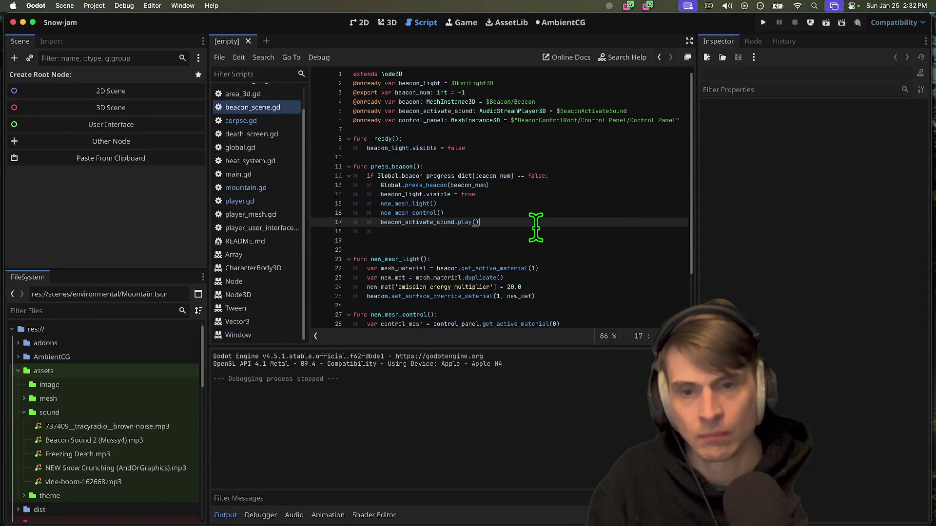
left_click(264, 201)
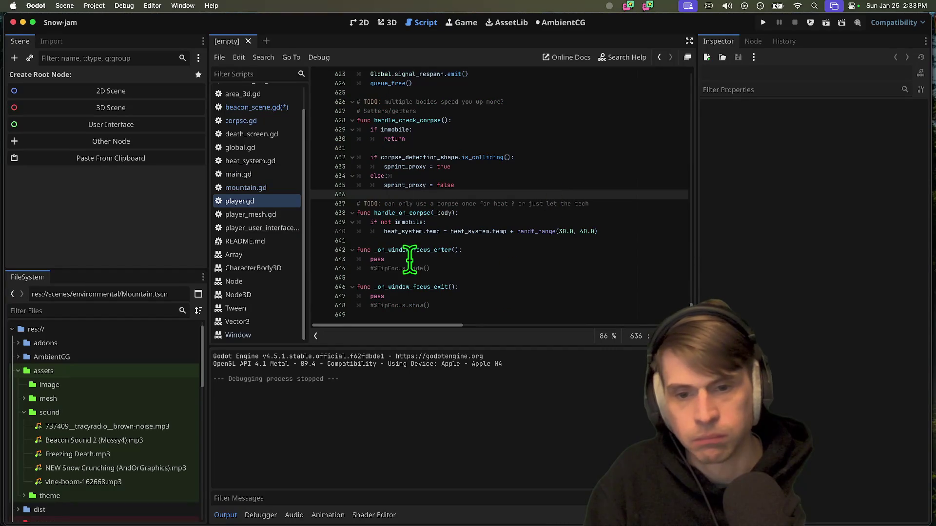
double_click(392, 268)
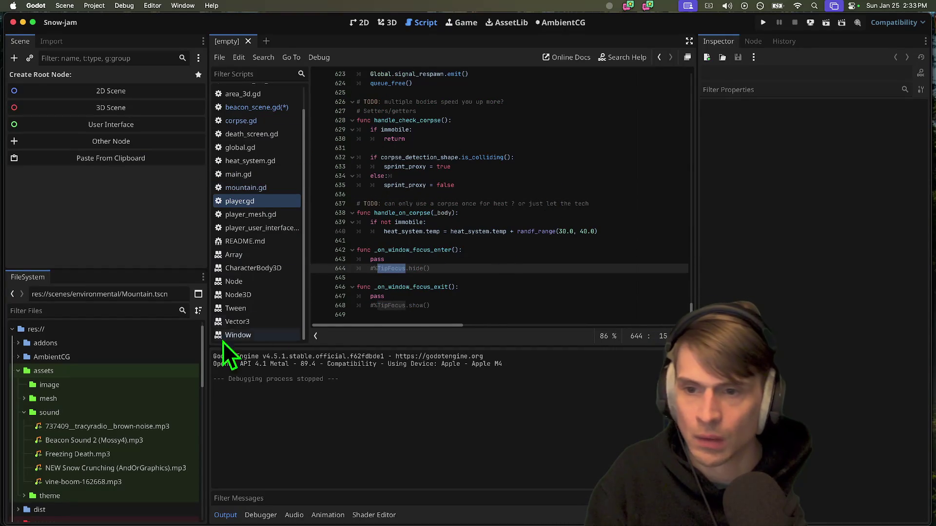
- Review the tip node references and _ready in player_user_interface.gd, then open the player scene
left_click(266, 228)
scroll(585, 240, "down", 3)
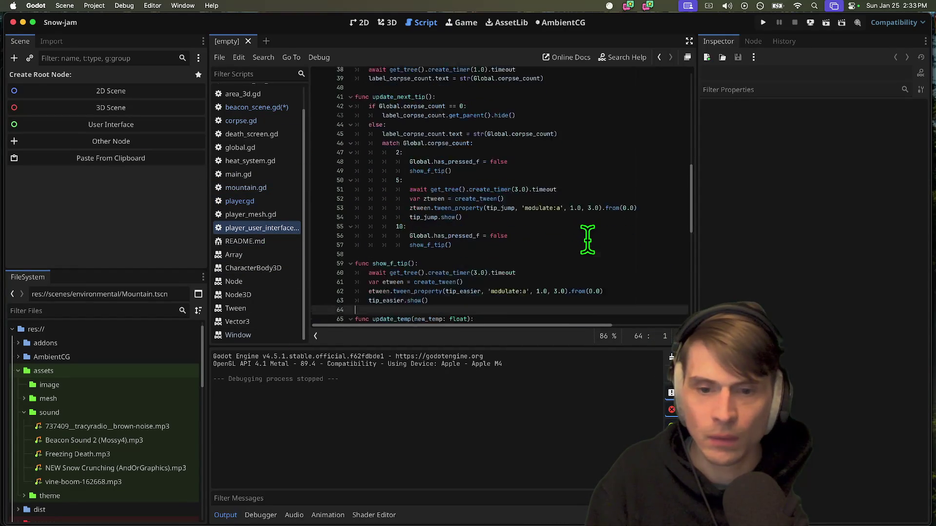
left_click_drag(691, 179, 700, 92)
left_click(560, 136)
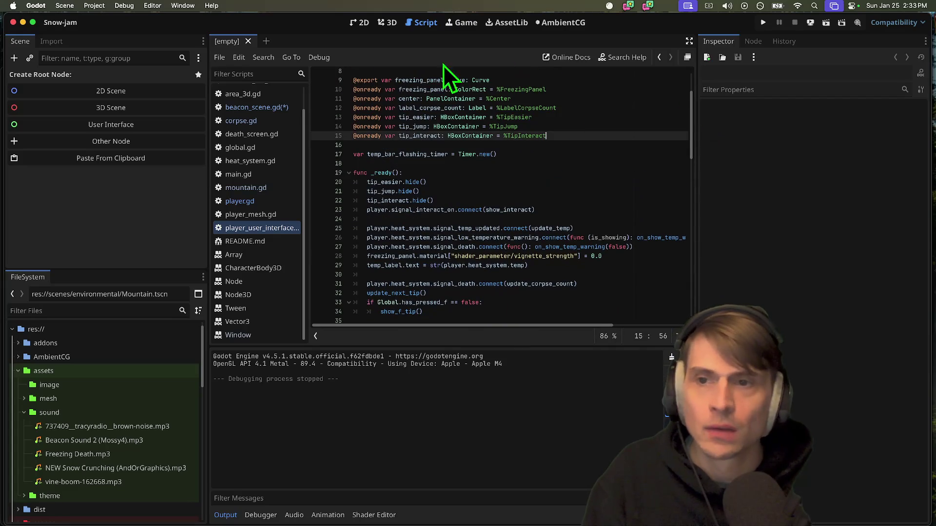
left_click(370, 27)
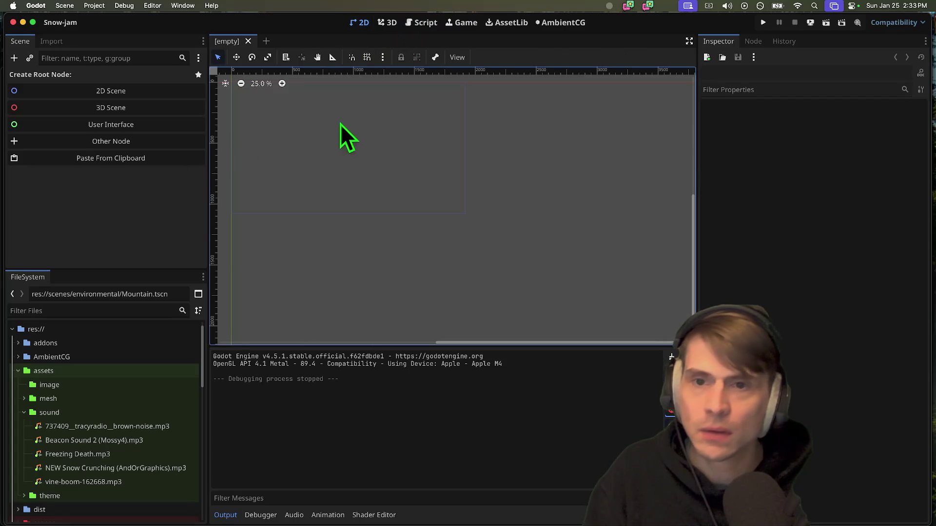
left_click(422, 22)
scroll(84, 415, "down", 10)
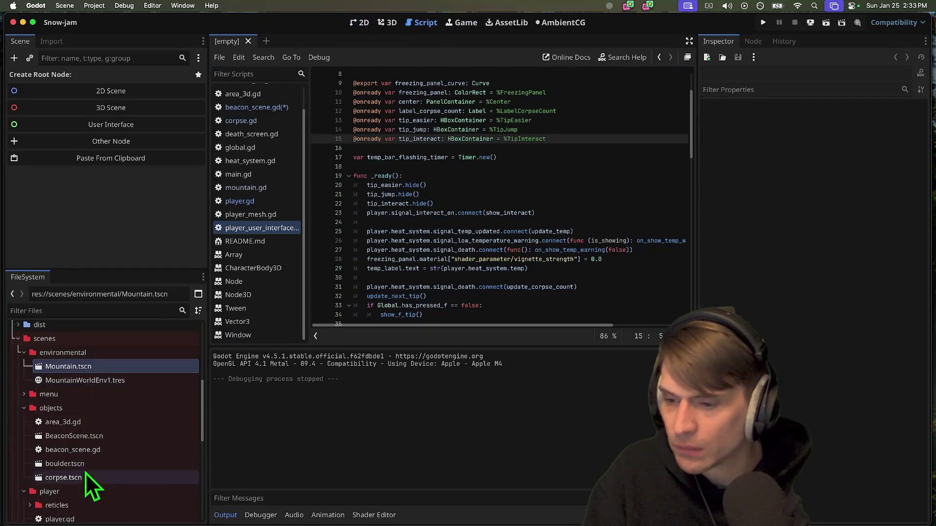
scroll(90, 419, "down", 8)
scroll(89, 428, "up", 4)
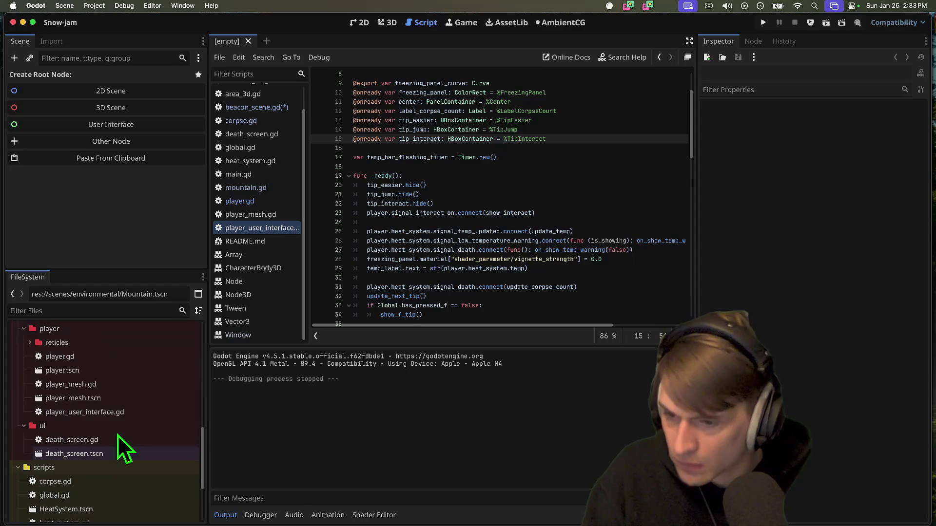
double_click(123, 371)
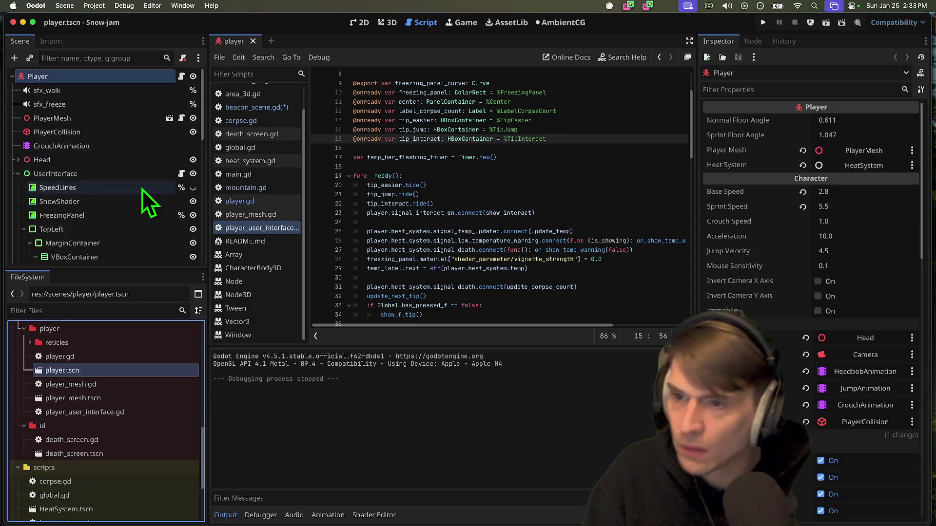
- Drag the TipFocus node into the UI script as a tip_focus reference
left_click(106, 216)
scroll(105, 225, "down", 5)
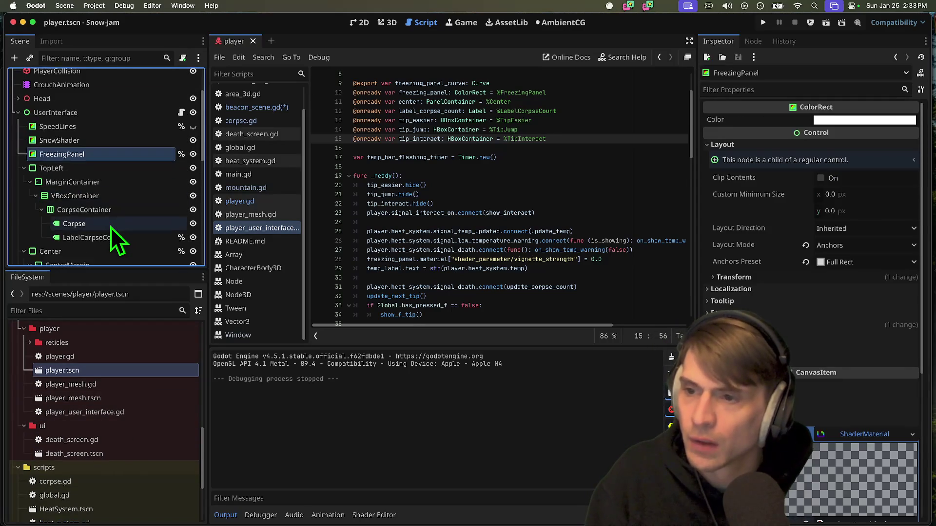
scroll(110, 225, "down", 2)
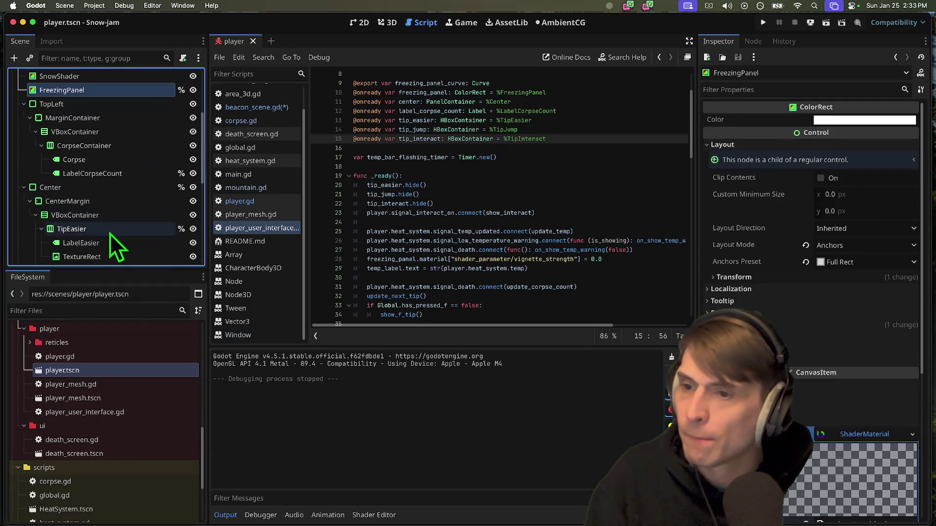
left_click(48, 229)
scroll(54, 234, "down", 7)
left_click(57, 227)
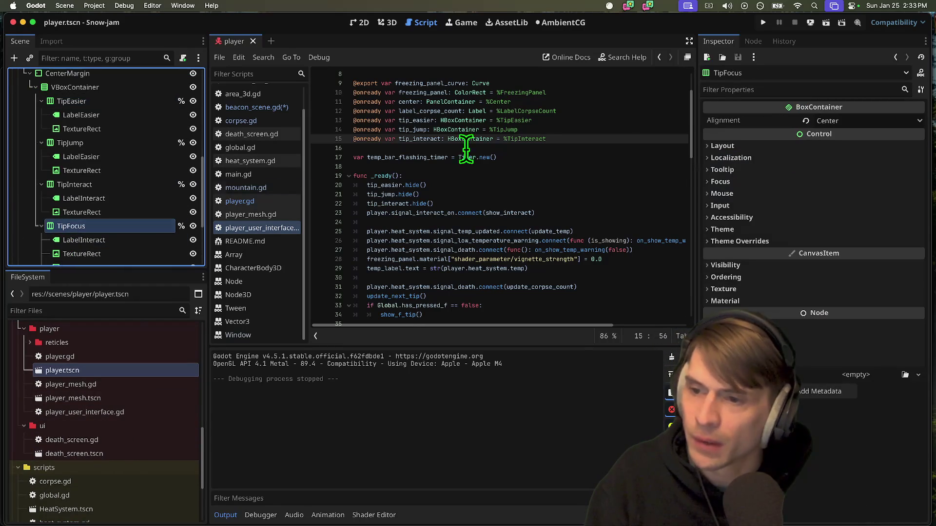
scroll(448, 184, "down", 1)
mouse_move(131, 221)
left_mouse_down()
mouse_move(251, 230)
mouse_move(561, 141)
left_mouse_up()
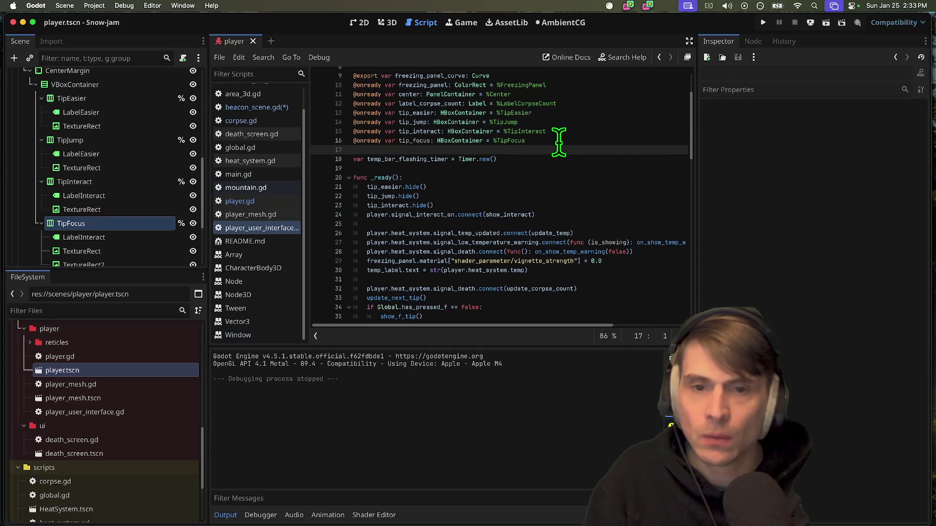
- Add a tip_focus.hide() call after the tip_interact hide call in _ready
double_click(420, 140)
left_click(527, 206)
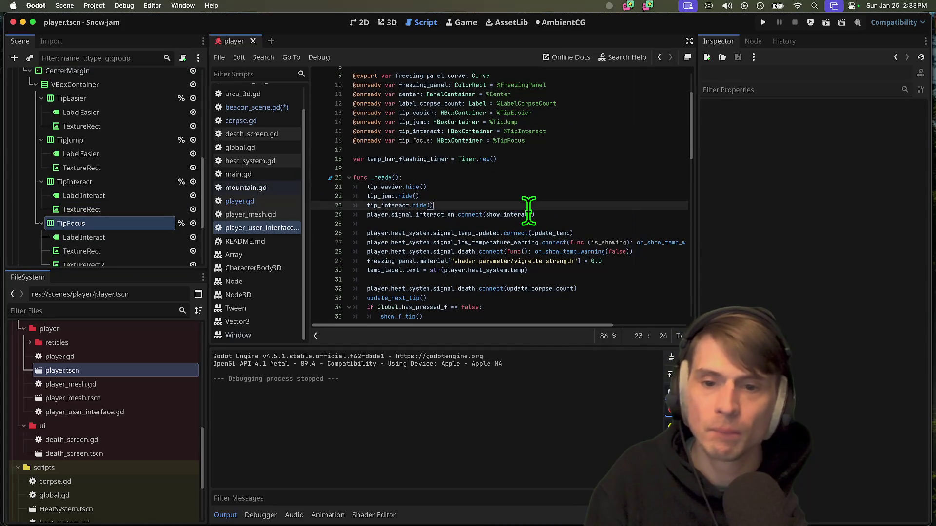
key("Return")
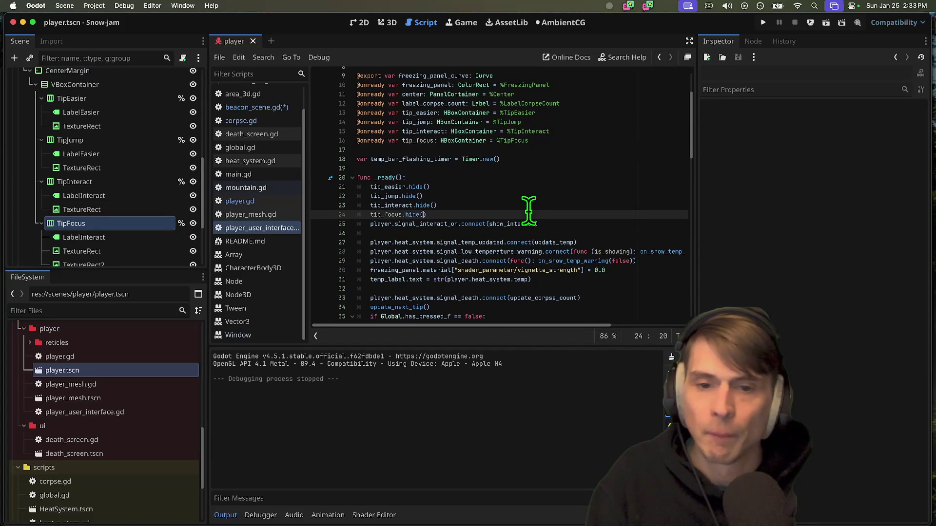
type("()")
- Write a '# TODO: loop hide all' comment and move it to the top of _ready
left_click(434, 177)
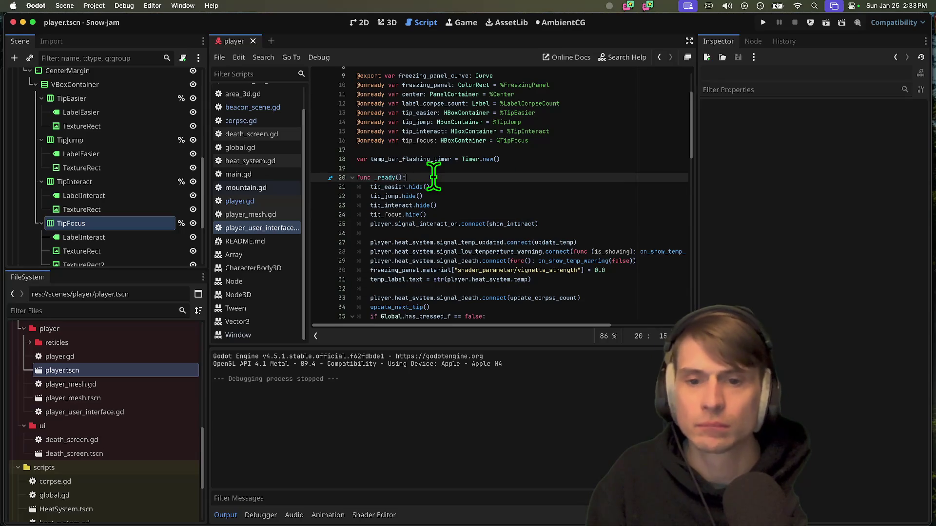
key("super+shift+Return")
type("# TODO: loop hdie all")
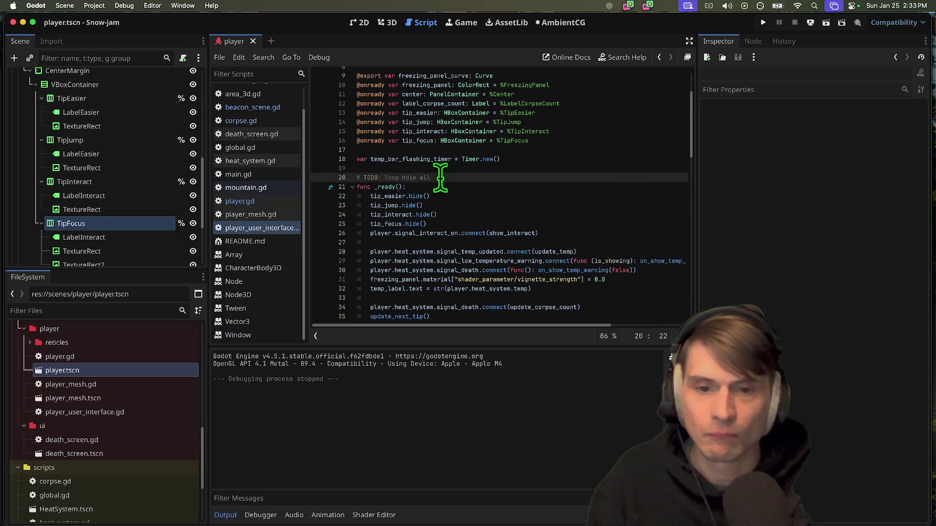
key("super+shift+k")
key("Down")
key("Down")
key("Home")
key("Return")
key("super+z")
key("super+z")
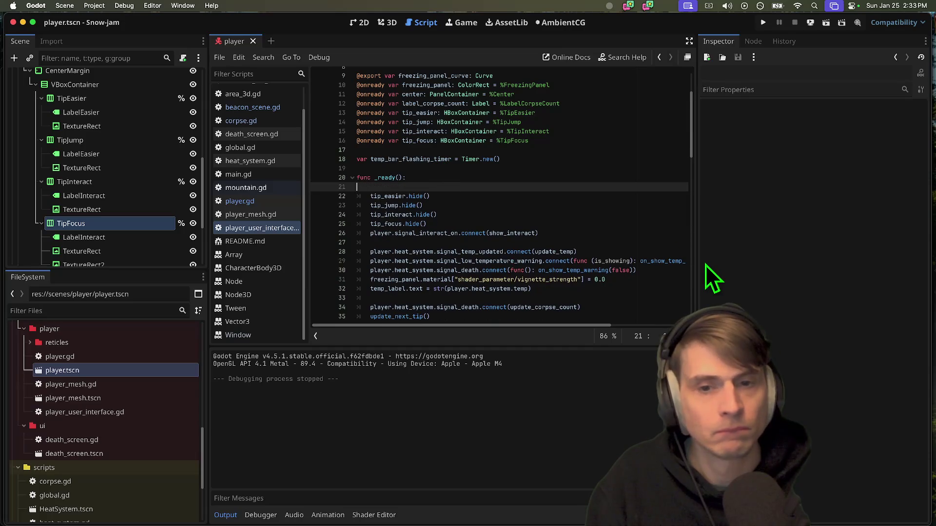
- Collapse the tip nodes in the scene tree and start renaming the VBoxContainer
scroll(65, 180, "up", 3)
left_click(74, 136)
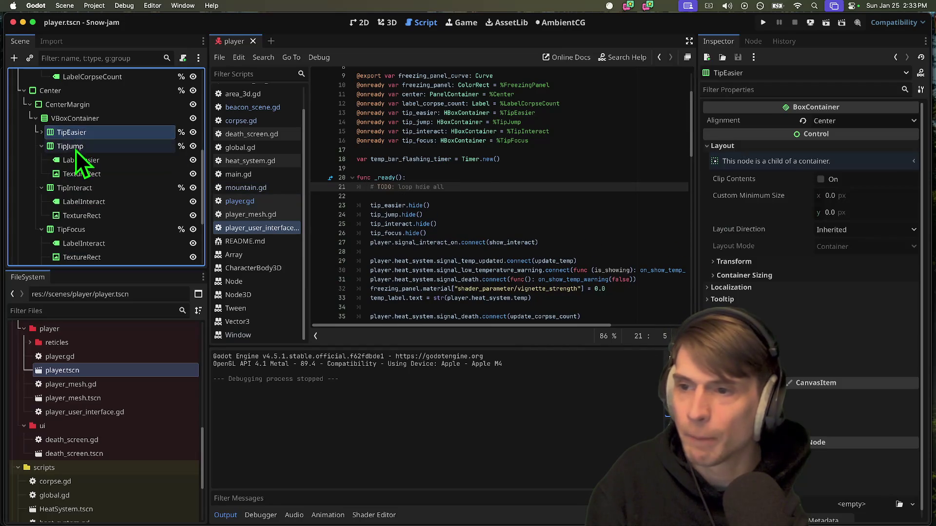
double_click(106, 166)
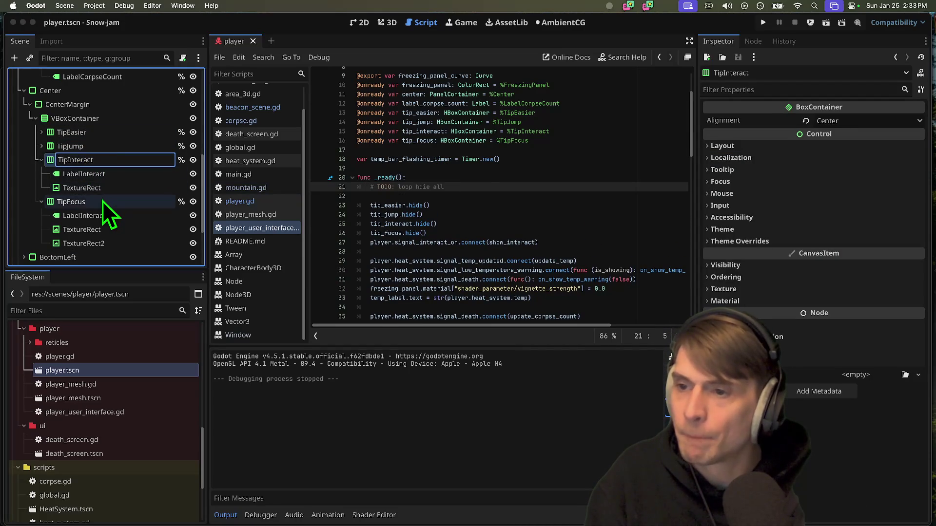
key("Escape")
key("Left")
left_click(103, 203)
left_click(104, 176)
key("Left")
double_click(89, 119)
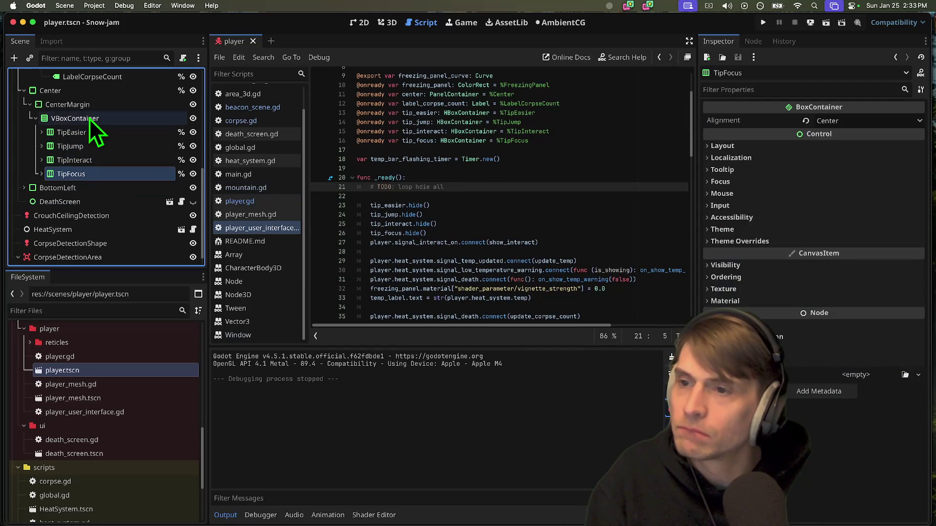
- Rename the container TipJar, make it a unique name, and add a tip_jar reference
type("Tip")
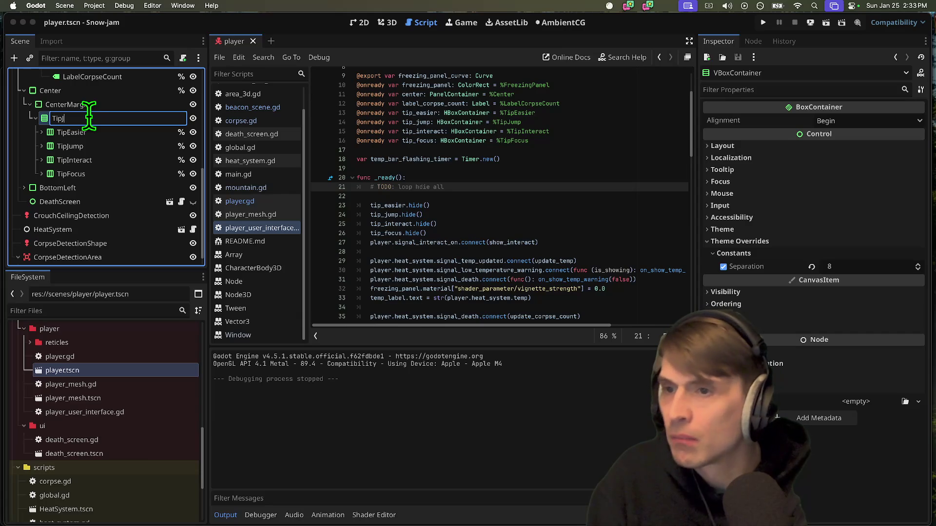
type("Jar")
key("Return")
right_click(89, 117)
left_click(157, 398)
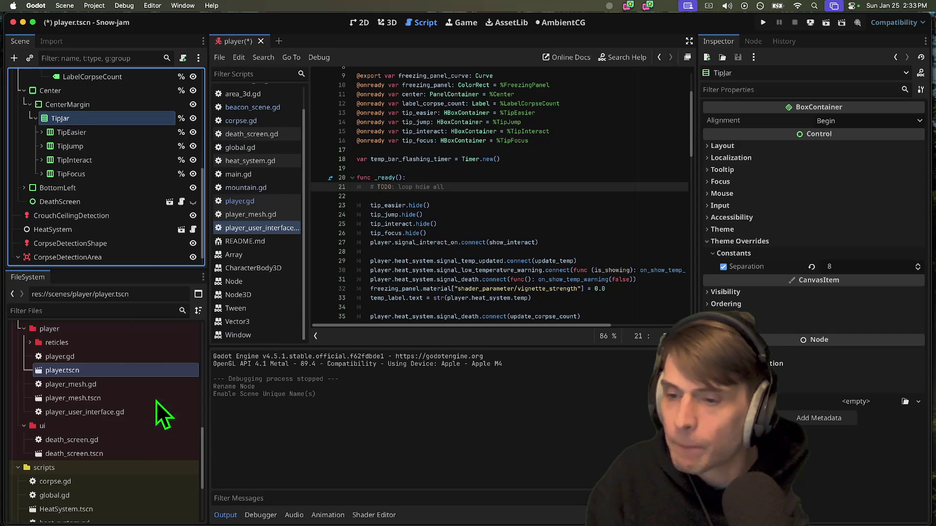
left_click(482, 159)
mouse_move(98, 125)
left_mouse_down()
mouse_move(647, 150)
mouse_move(639, 119)
mouse_move(619, 152)
mouse_move(624, 119)
left_mouse_up()
- Move the four tip variable lines below the tip_jar declaration
key("BackSpace")
key("Down")
key("Down")
key("Return")
type("@onready var tip_easier: HBoxContainer = %TipEasier @onready var tip_jump: HBoxContainer = %TipJump @onready var tip_interact: HBoxContainer = %TipInteract @onready var tip_focus: HBoxContainer = %TipFocus")
left_click(618, 115)
key("Delete")
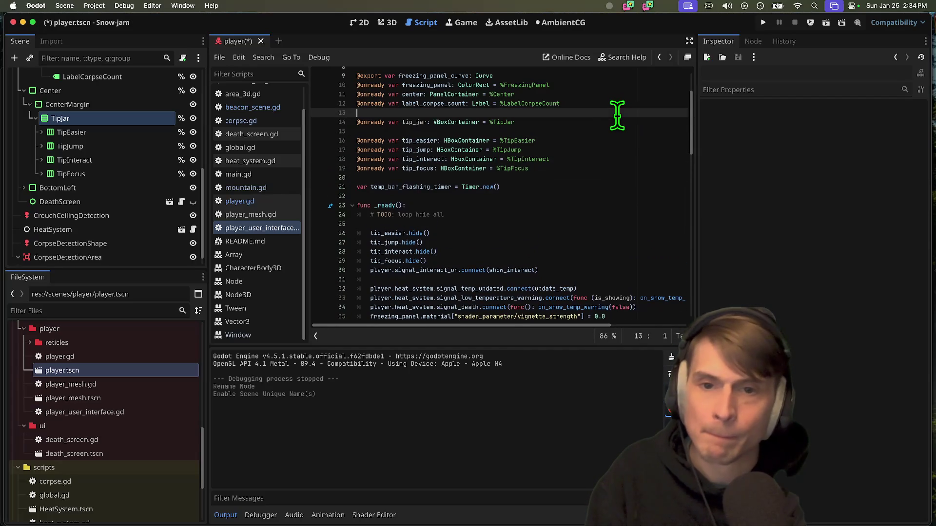
- Replace the four hide calls with a for loop over tip_jar.get_children()
left_click(518, 225)
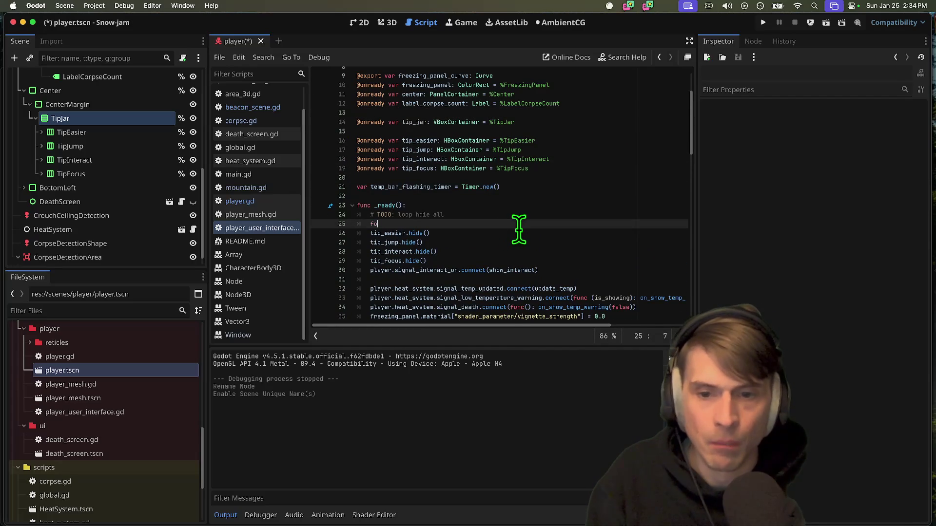
type("n tip_jar.get_begin()et")
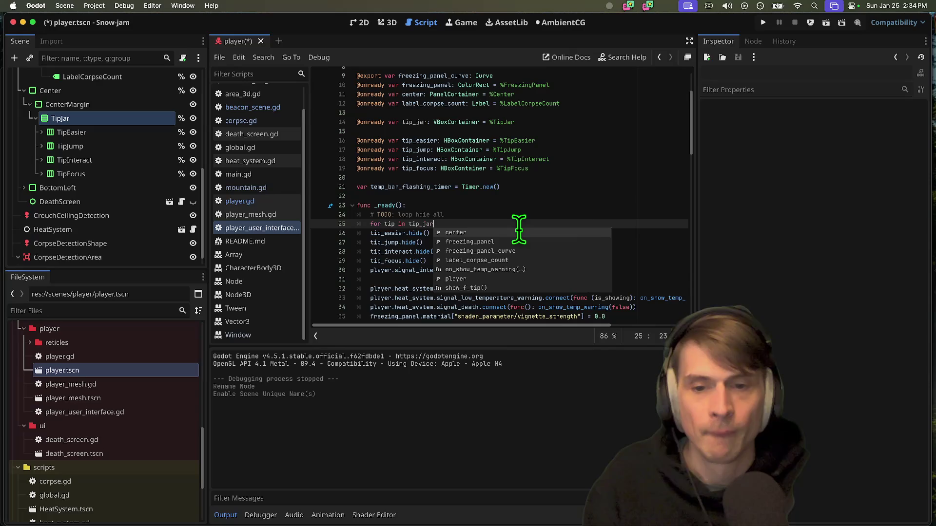
key("BackSpace")
key("BackSpace")
key("BackSpace")
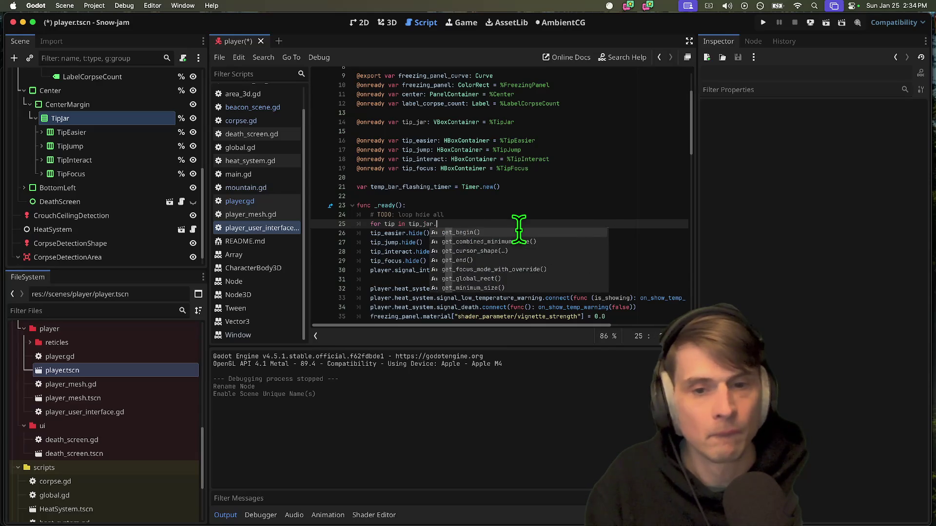
type("chi")
key("Down")
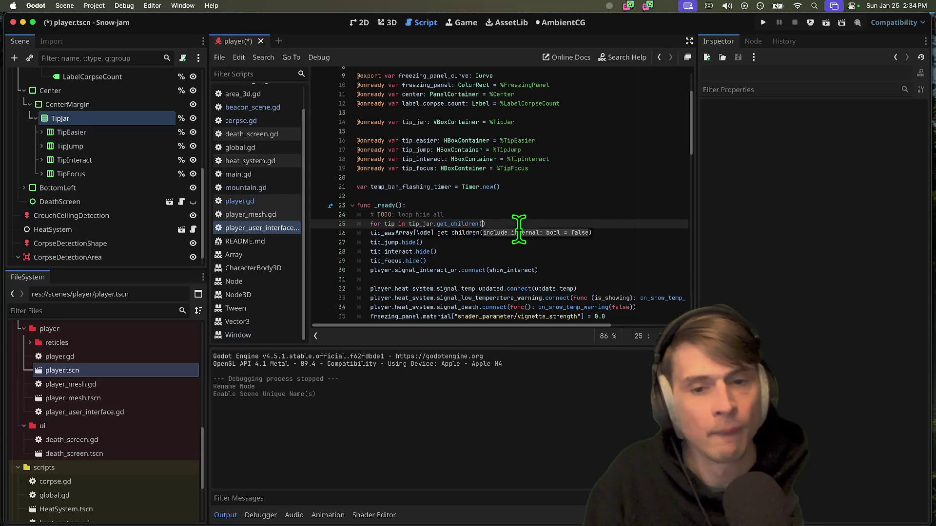
key("Return")
left_click_drag(518, 261, 309, 240)
key("BackSpace")
key("Return")
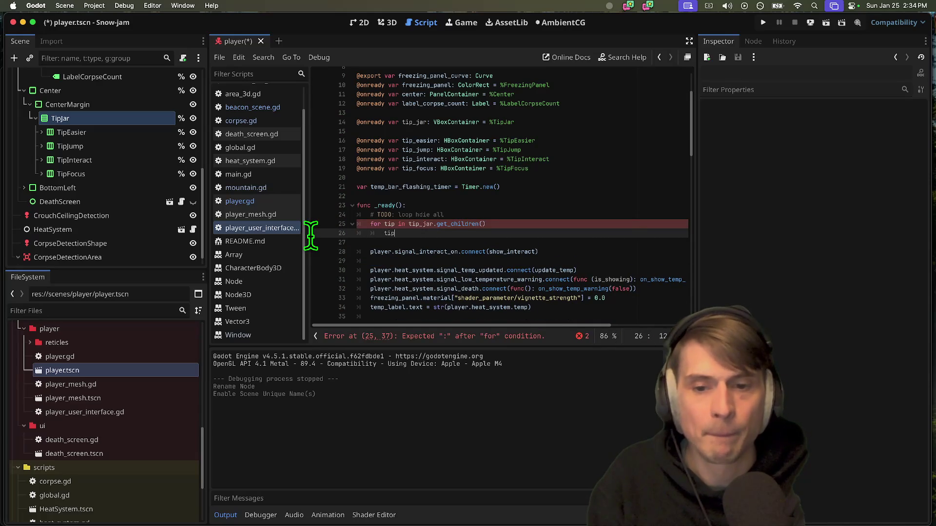
- Reword the comment to '# NOTE: Hide all tips each time we spawn', finish the loop, and test-run
left_click(484, 215)
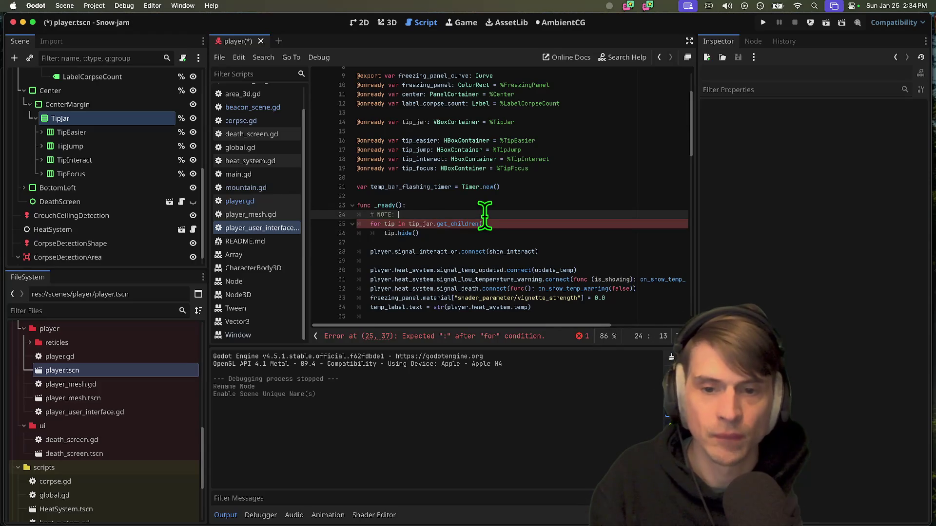
key("Down")
key("Down")
key("Down")
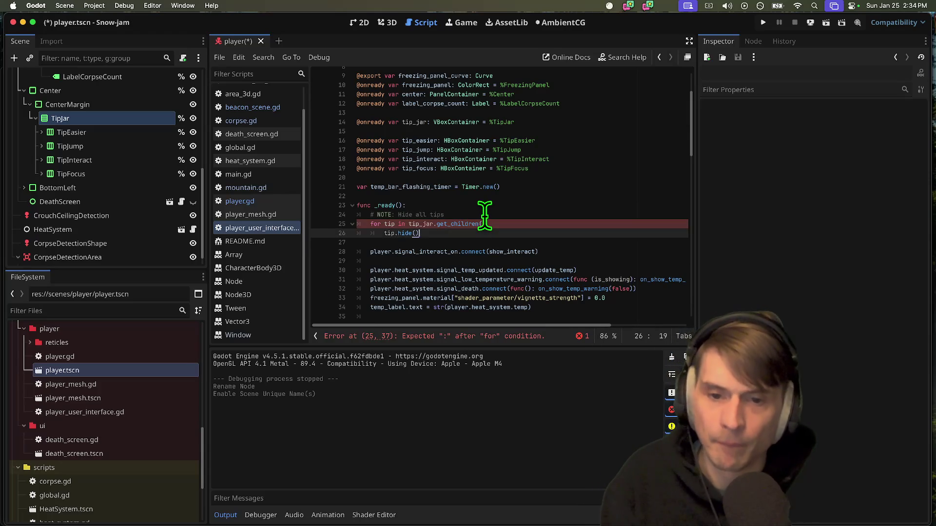
key("Up")
key("Up")
key("Up")
key("Right")
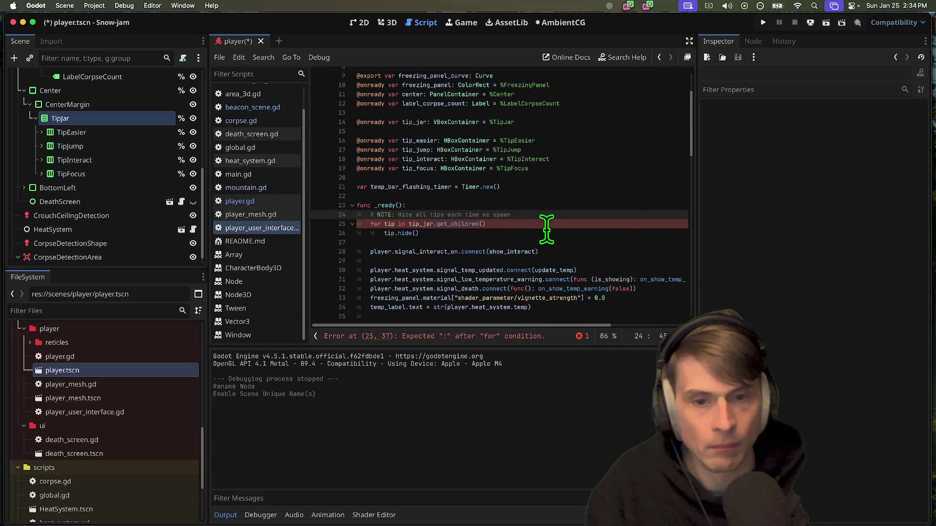
key("Down")
type(":")
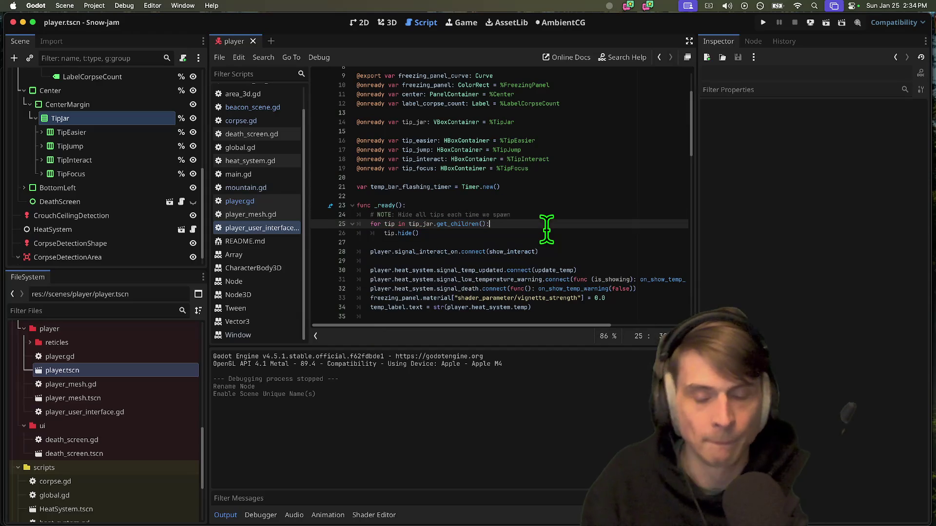
key("super+b")
key("super+q")
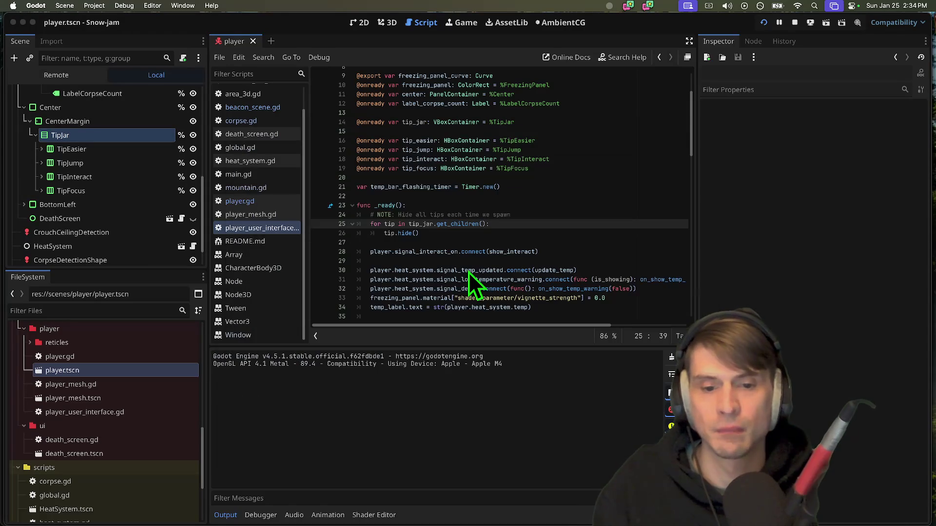
- Run Snow-jam, confirm the give-in tip appears, and press F to give in and respawn
key("super+b")
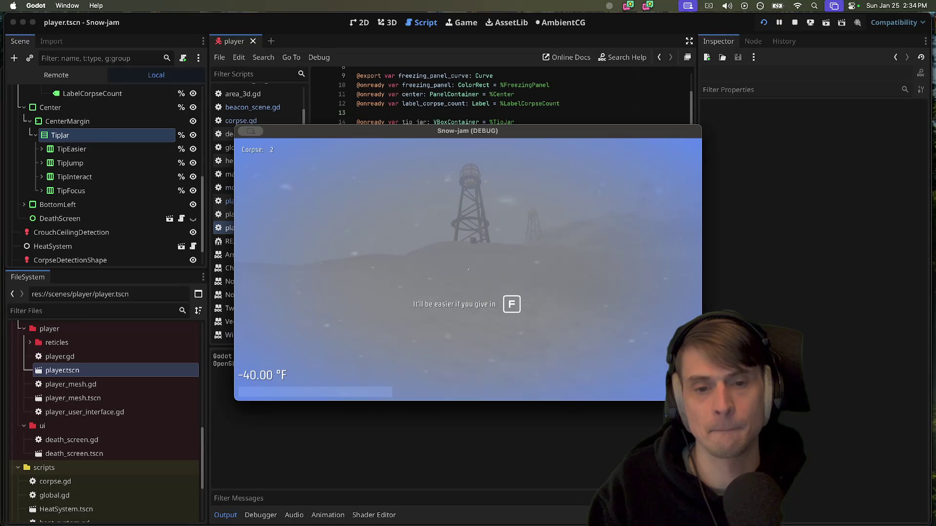
key("f")
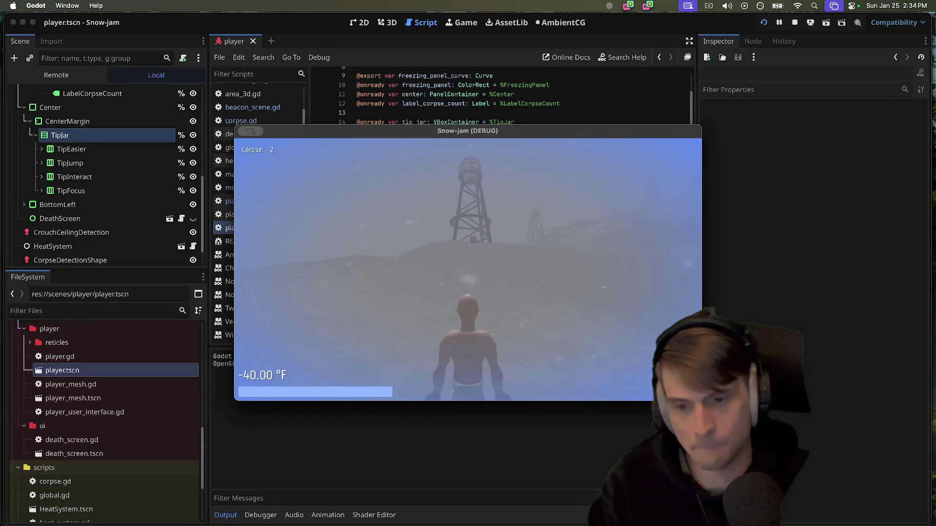